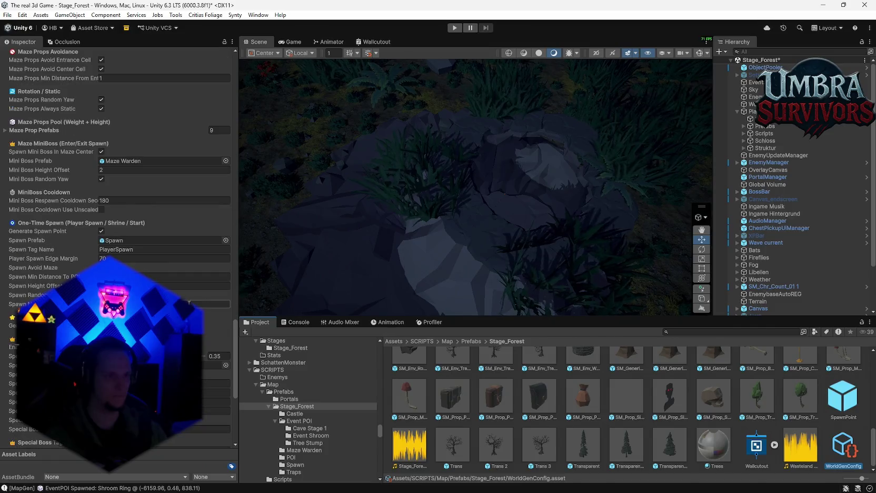
scroll(188, 303, down, 10)
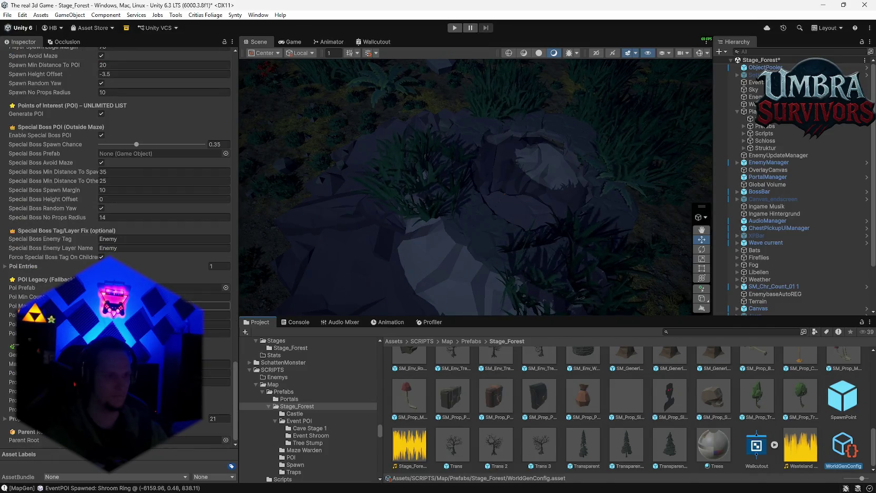
Review WorldGenConfig's cave and spawn settings, then select PlayGround to show its Inspector.
drag(232, 406, 239, 93)
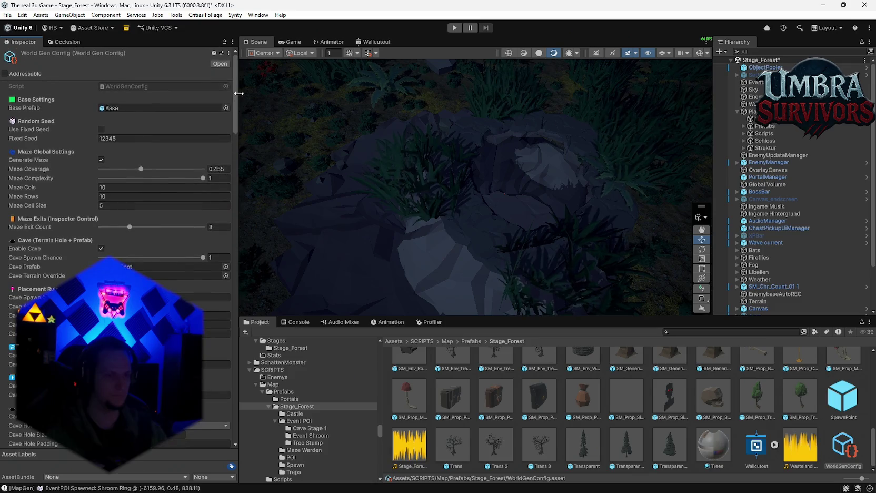
scroll(192, 231, down, 2)
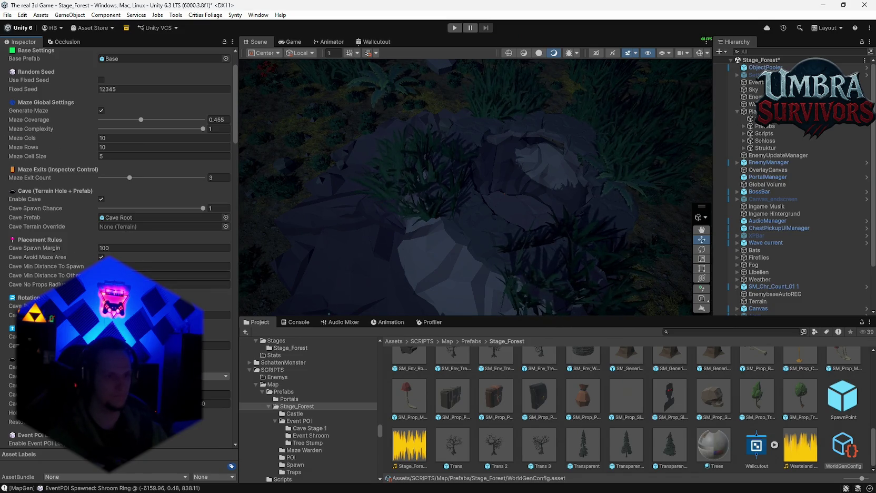
scroll(119, 248, down, 1)
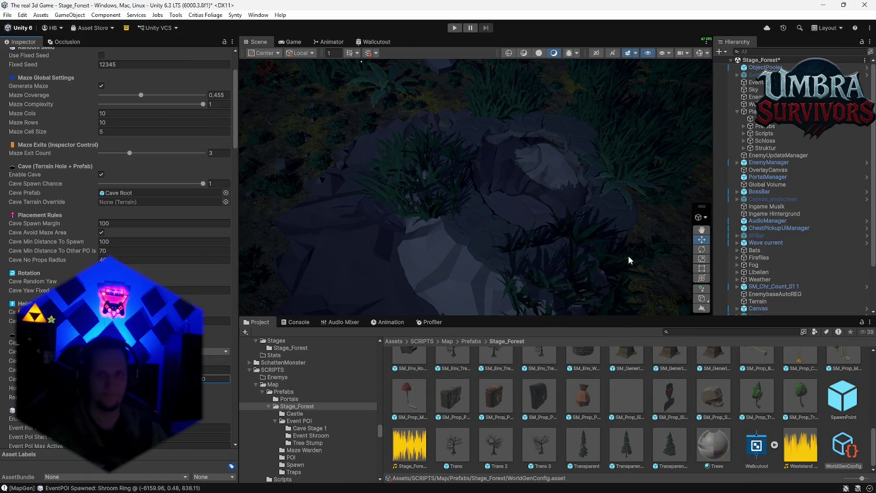
click(368, 123)
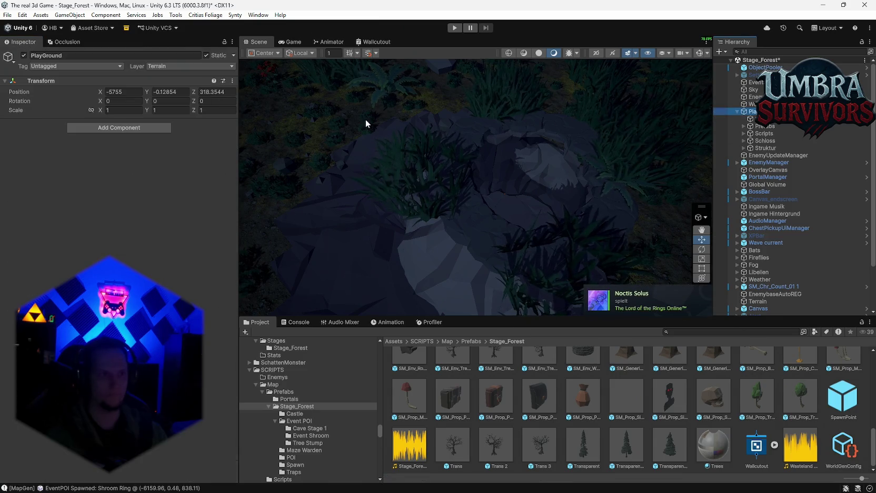
Generate a new world from WorldGen's Map Generator and frame the new maze.
key(Up)
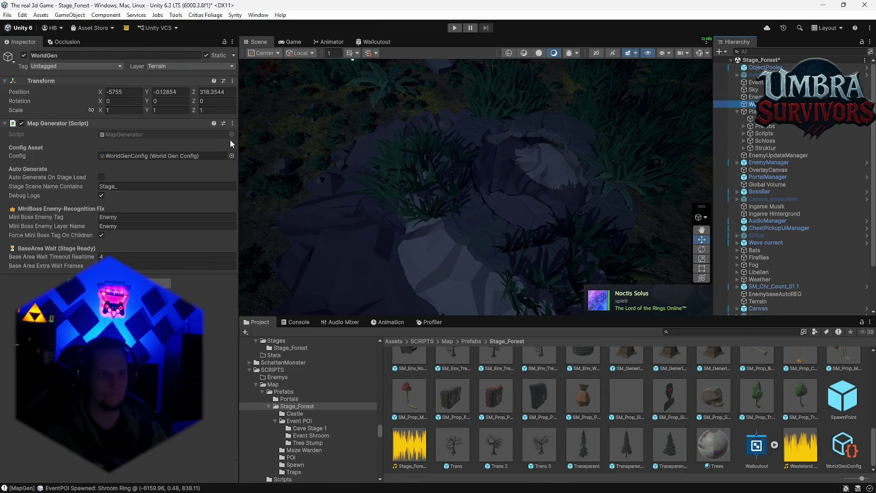
click(233, 126)
click(327, 283)
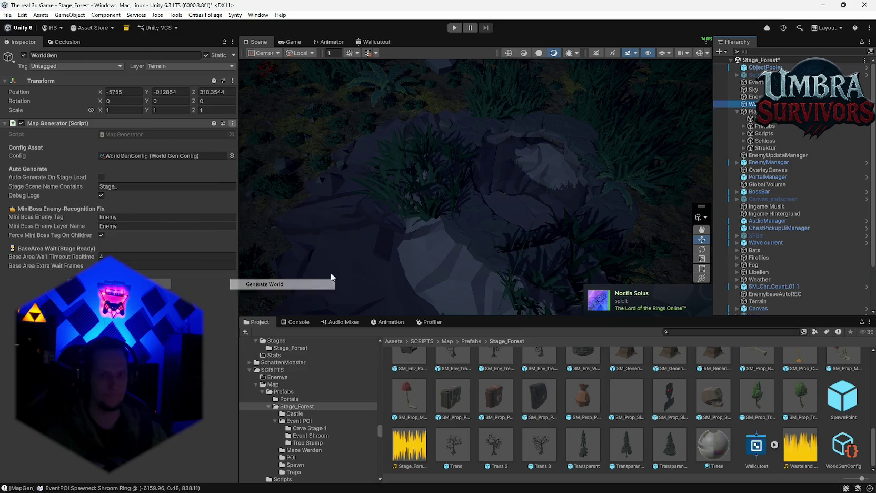
right_click(538, 183)
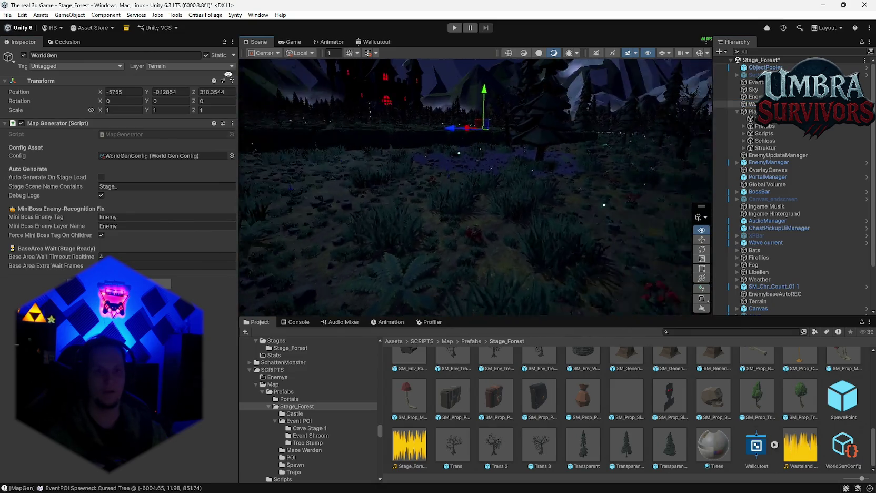
key(f)
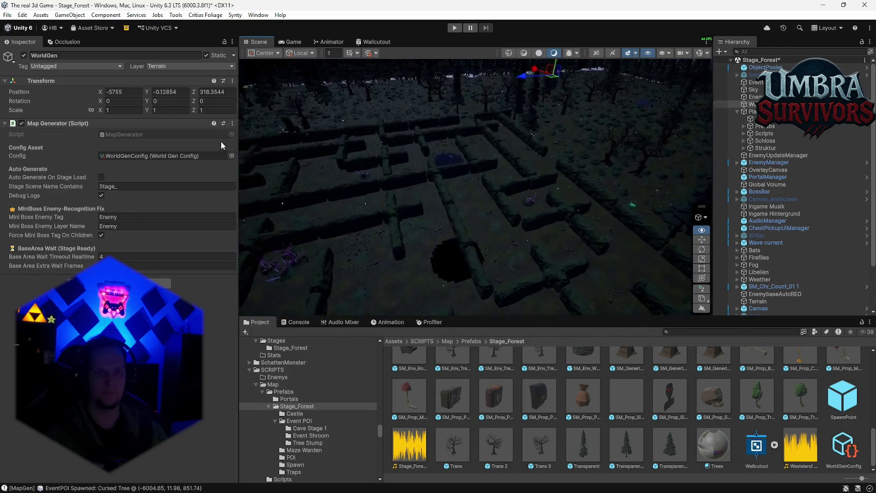
right_click(404, 163)
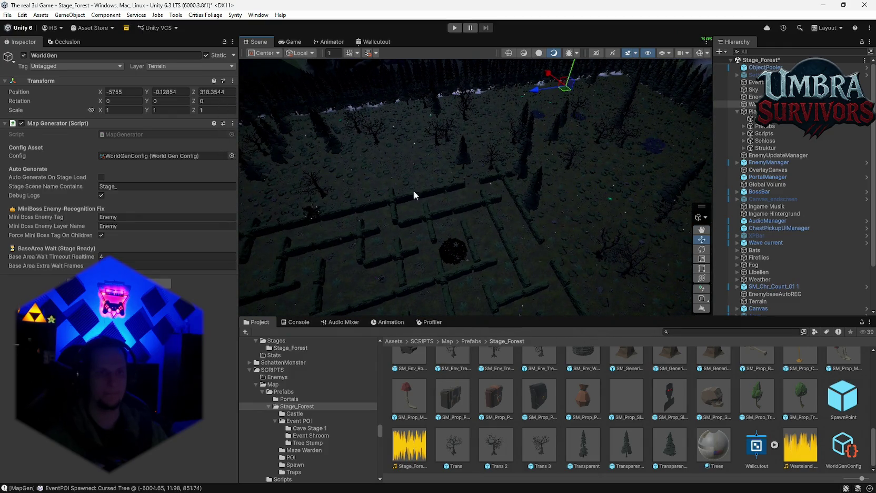
Switch the Terrain to Paint Holes with a brush size of 16000.
click(278, 211)
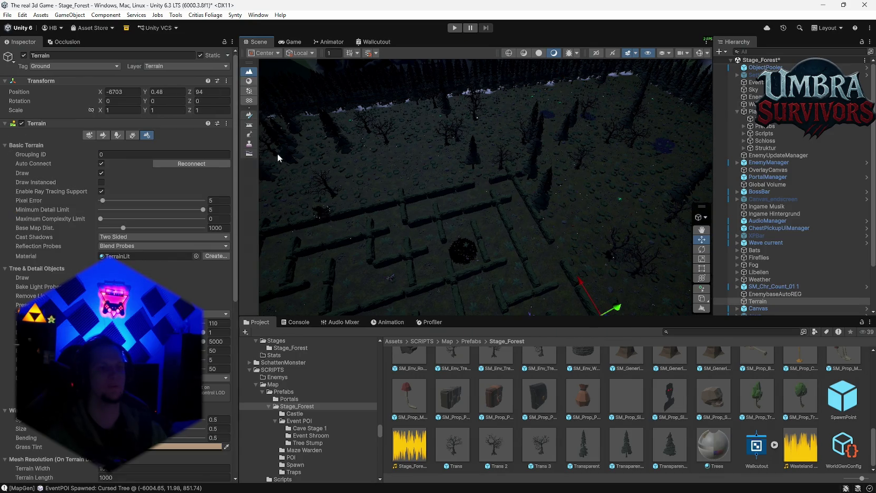
click(250, 145)
click(249, 134)
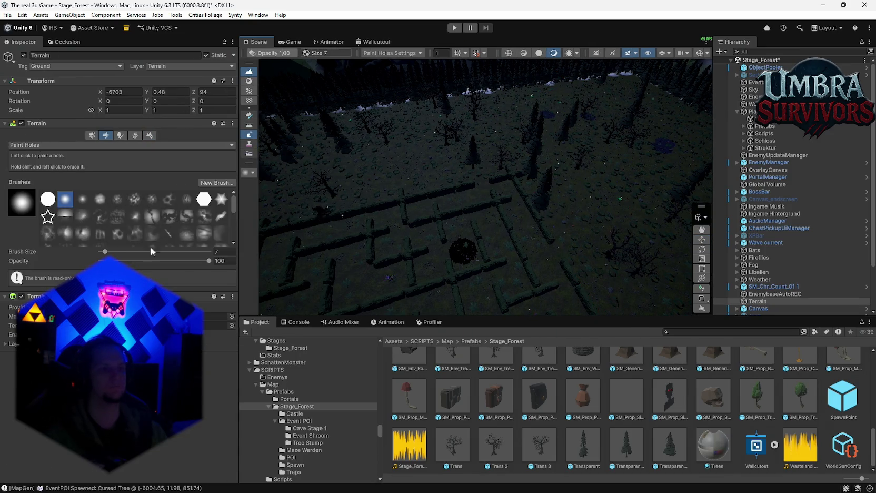
drag(104, 252, 502, 236)
mouse_move(616, 244)
mouse_down()
mouse_move(692, 222)
mouse_move(537, 221)
mouse_move(611, 227)
mouse_up()
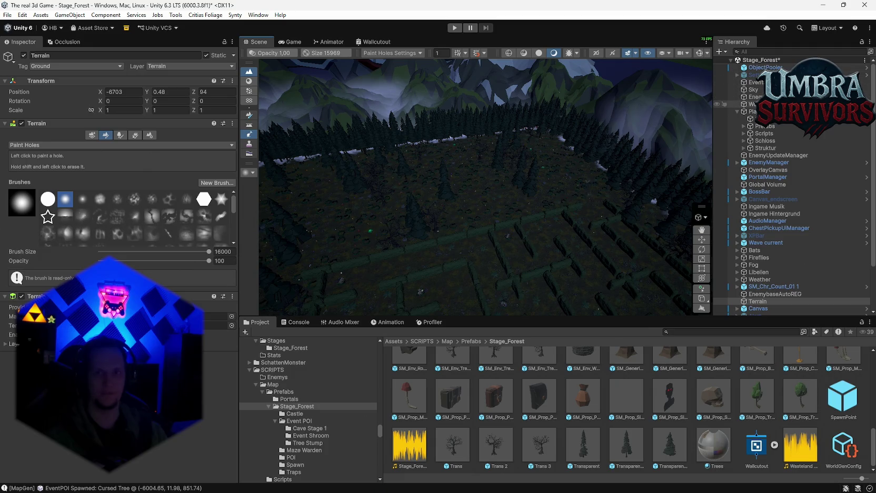
double_click(754, 104)
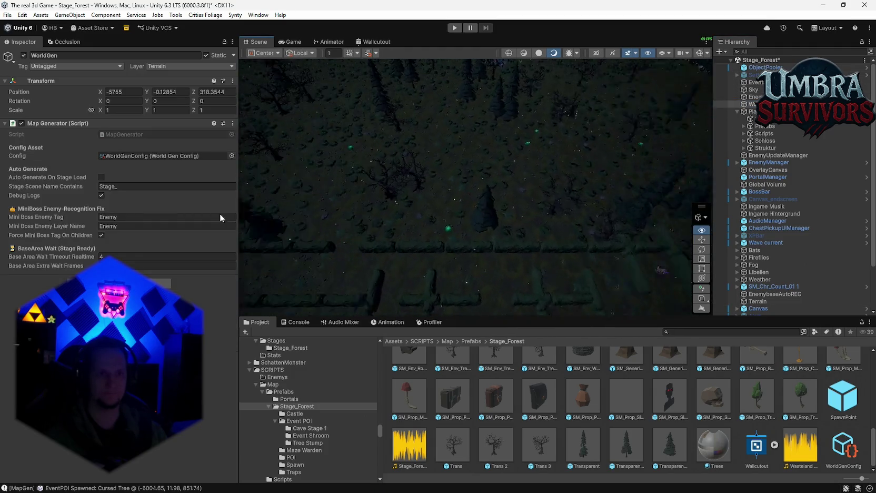
Regenerate the world and fly the Scene camera over the stage to the glowing lava rock.
click(232, 124)
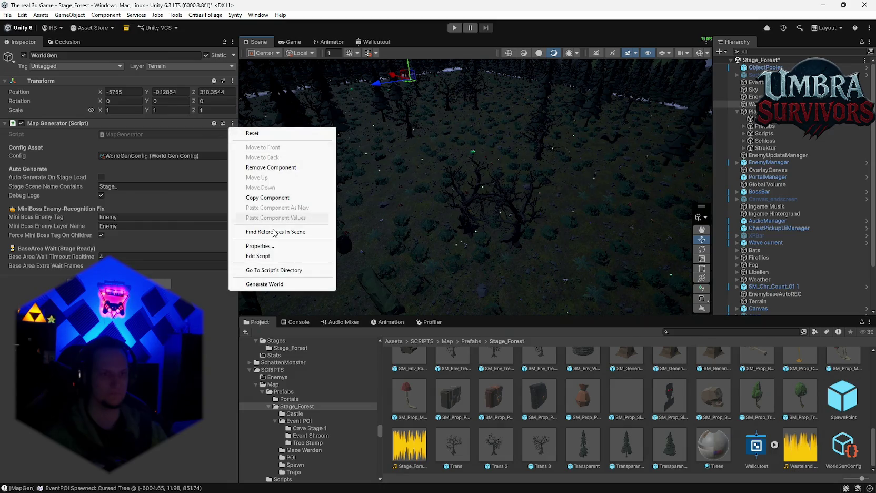
click(255, 284)
mouse_move(419, 243)
mouse_down()
mouse_move(448, 198)
mouse_move(421, 239)
mouse_move(428, 182)
mouse_move(427, 264)
mouse_move(414, 230)
mouse_move(396, 237)
mouse_move(288, 209)
mouse_move(338, 172)
mouse_move(348, 195)
mouse_up()
mouse_move(523, 315)
mouse_down()
mouse_move(277, 325)
mouse_move(292, 314)
mouse_move(648, 325)
mouse_move(769, 307)
mouse_move(468, 252)
mouse_up()
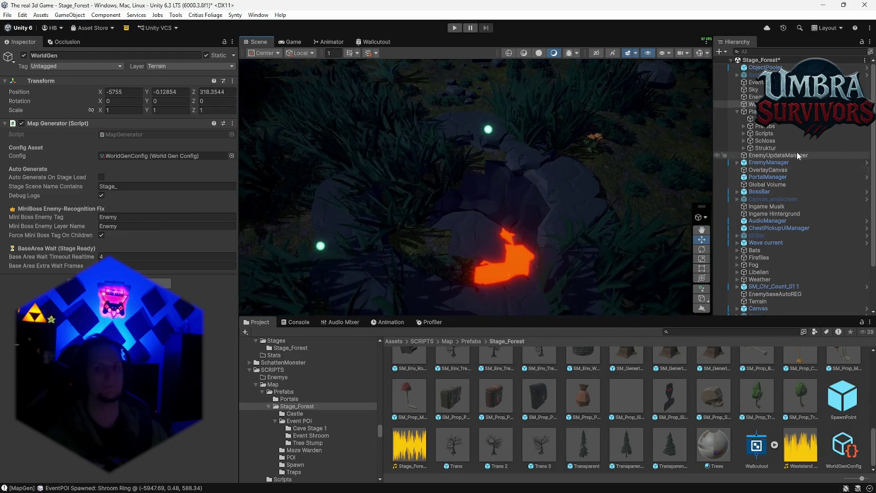
drag(516, 200, 559, 189)
Open WorldGenConfig from WorldGen's Config field and change the cave setting to 6.
click(738, 119)
click(752, 103)
double_click(128, 156)
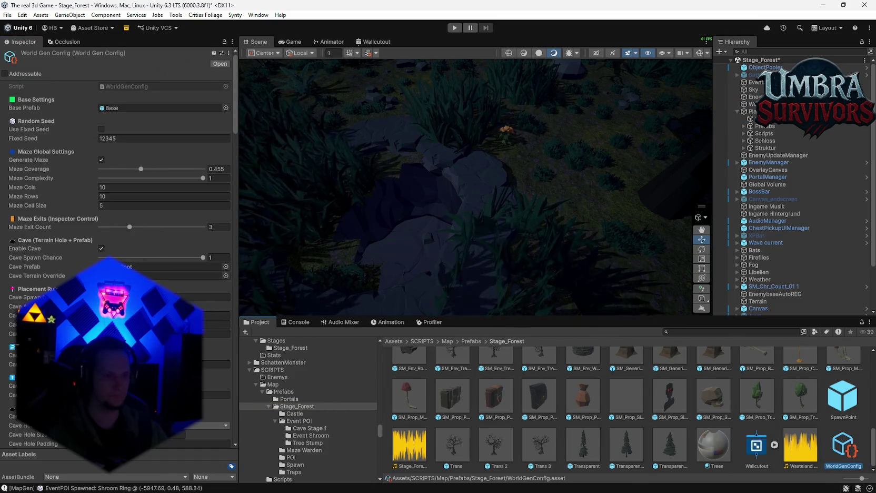
scroll(209, 404, down, 3)
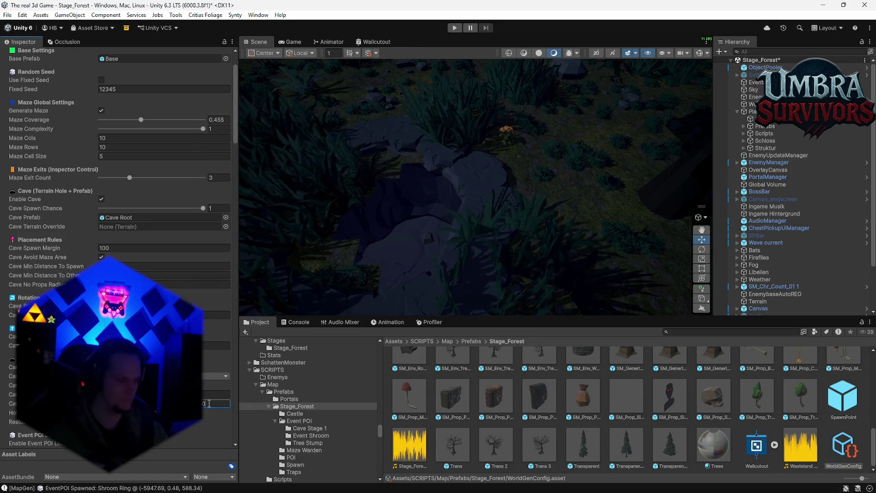
key(BackSpace)
text(6)
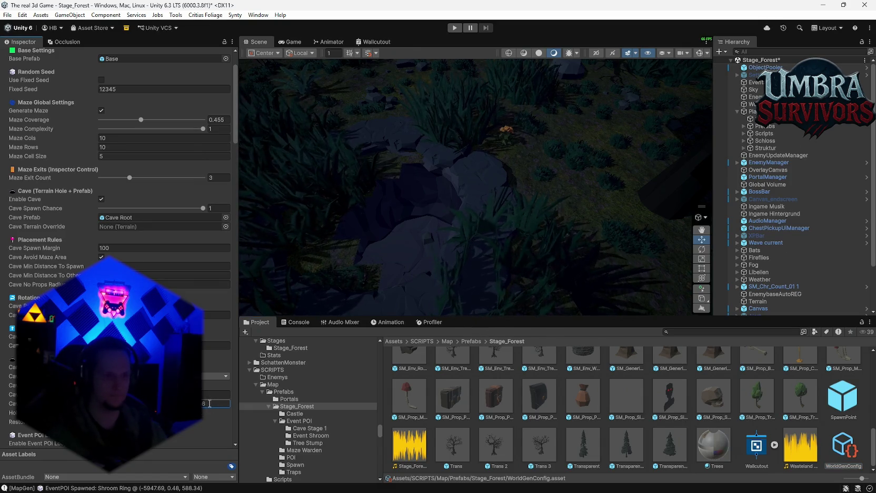
Regenerate the world and pan across the forest to the pond, selecting the terrain.
click(753, 104)
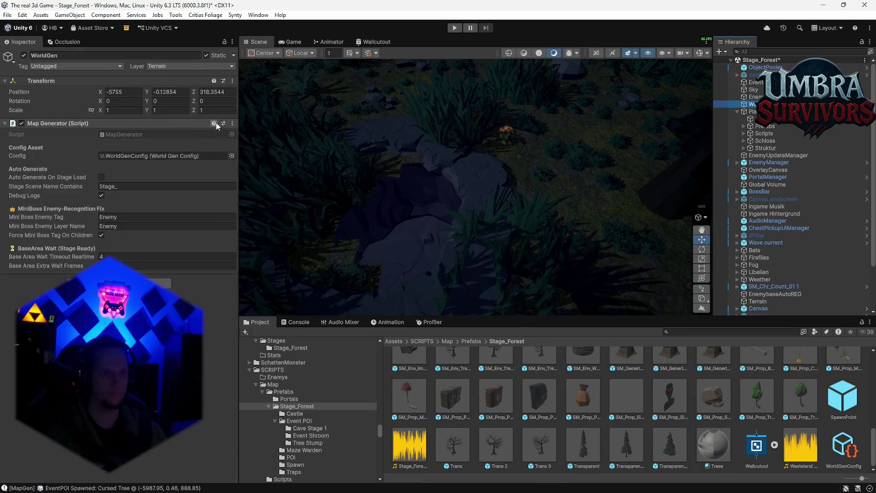
click(232, 123)
click(273, 284)
mouse_move(508, 227)
mouse_down()
mouse_move(496, 207)
mouse_move(377, 186)
mouse_move(724, 118)
mouse_move(715, 107)
mouse_move(109, 96)
mouse_move(398, 38)
mouse_move(414, 243)
mouse_move(392, 230)
mouse_move(317, 231)
mouse_move(309, 261)
mouse_move(227, 256)
mouse_up()
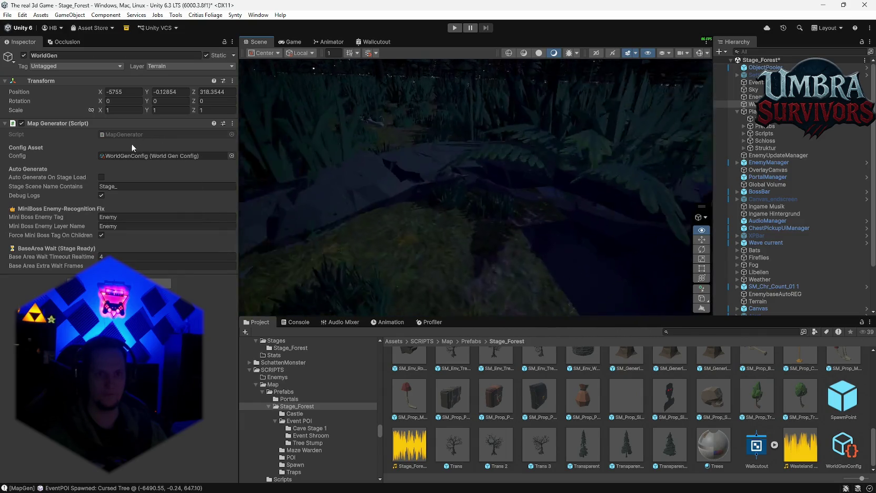
drag(615, 147, 548, 148)
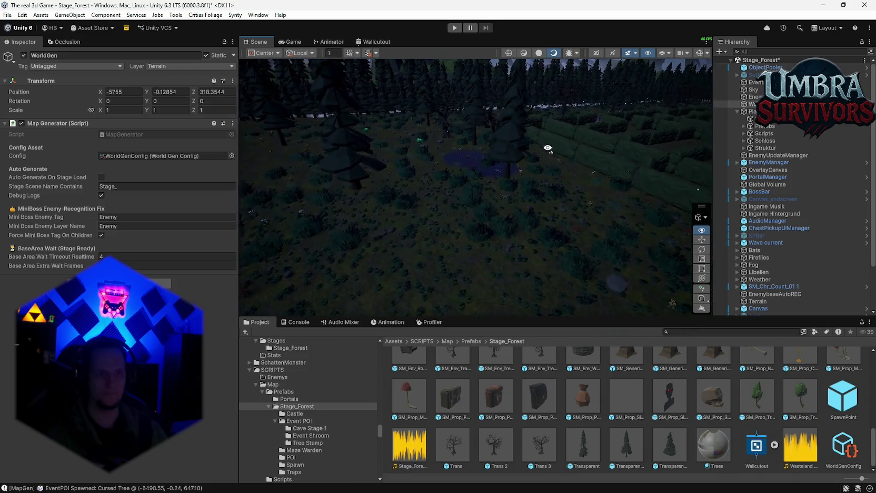
click(445, 221)
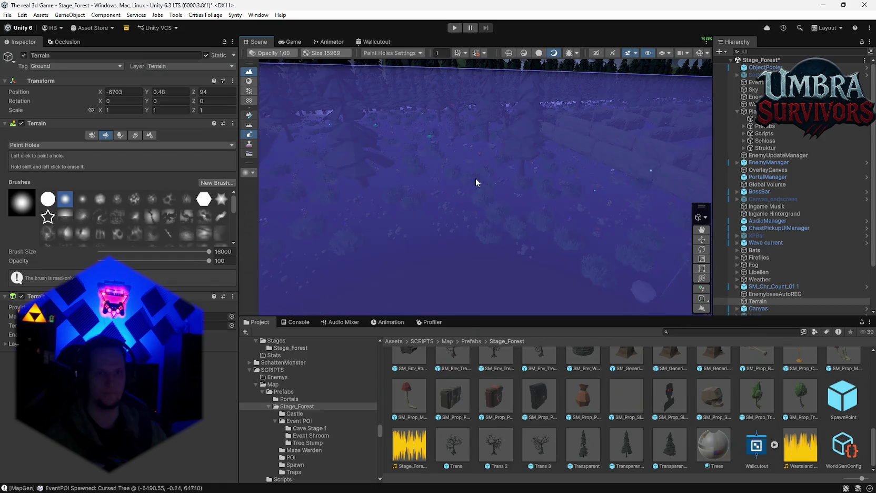
Leave hole painting and select a cave roof piece over the maze.
key(w)
mouse_move(539, 152)
mouse_down()
mouse_move(539, 210)
mouse_move(474, 177)
mouse_move(531, 155)
mouse_up()
click(532, 153)
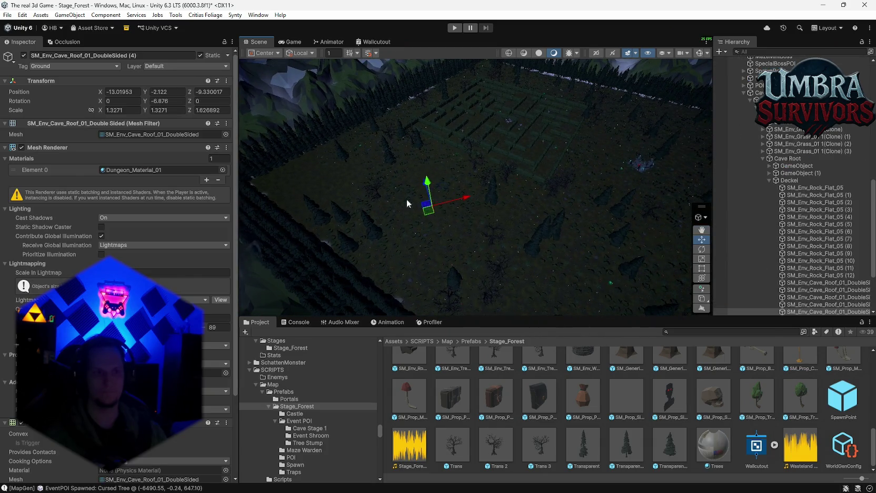
Set the Terrain hole brush size to 578, then reselect WorldGen.
click(325, 185)
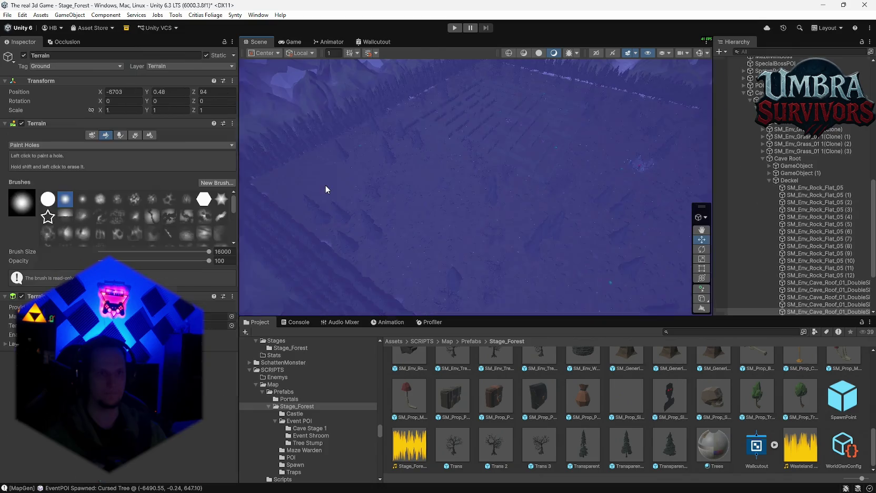
scroll(472, 174, down, 5)
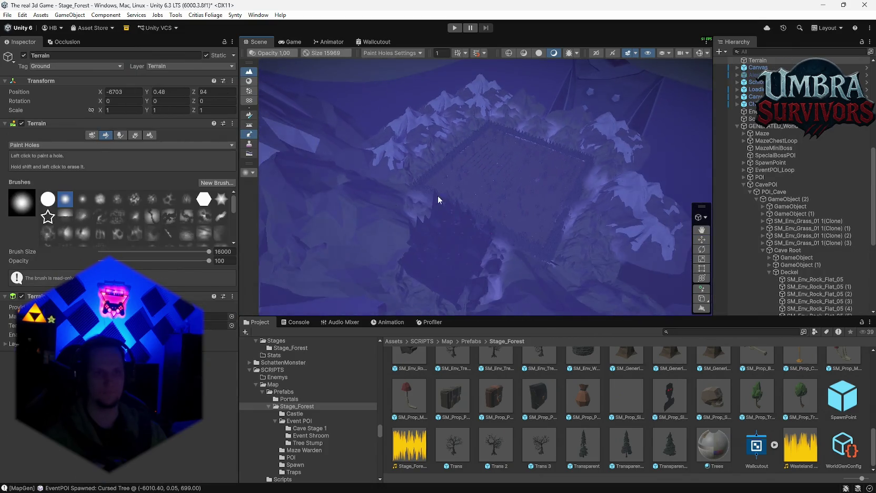
drag(148, 251, 140, 251)
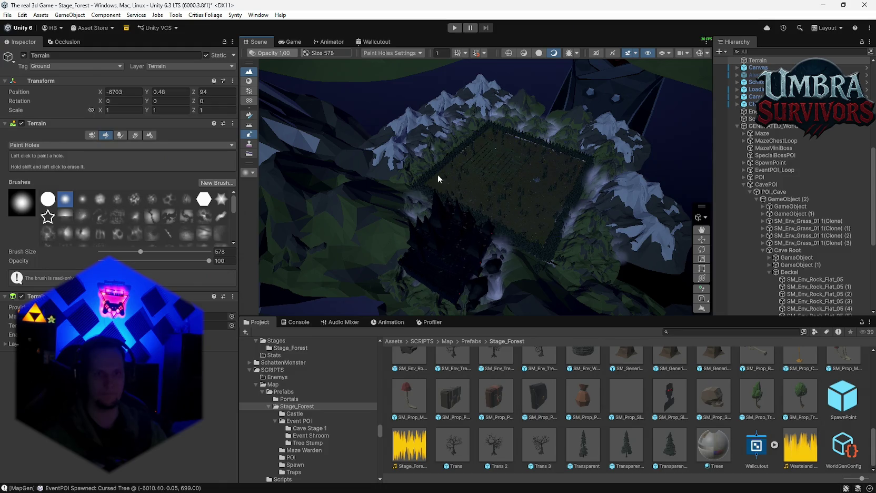
scroll(545, 226, up, 10)
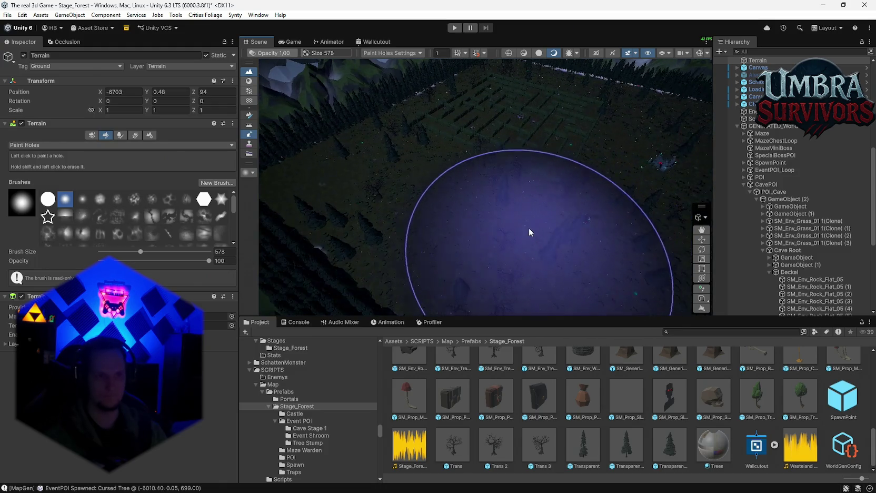
scroll(788, 150, up, 10)
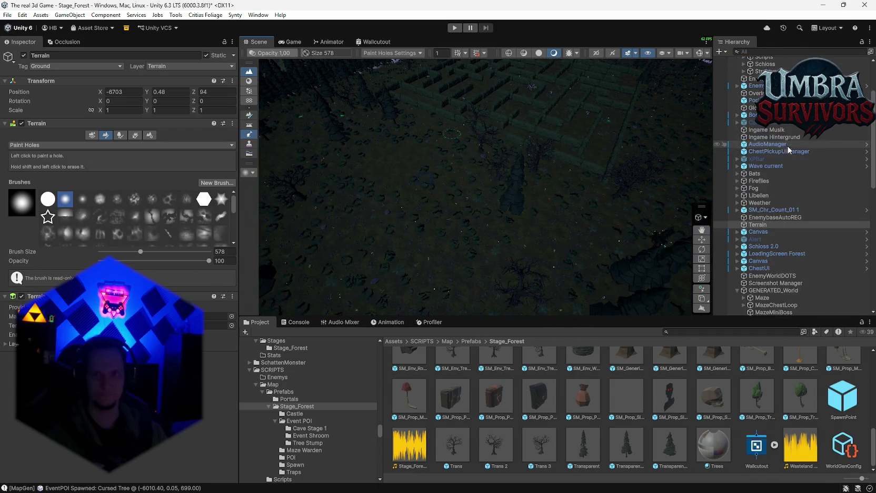
click(753, 104)
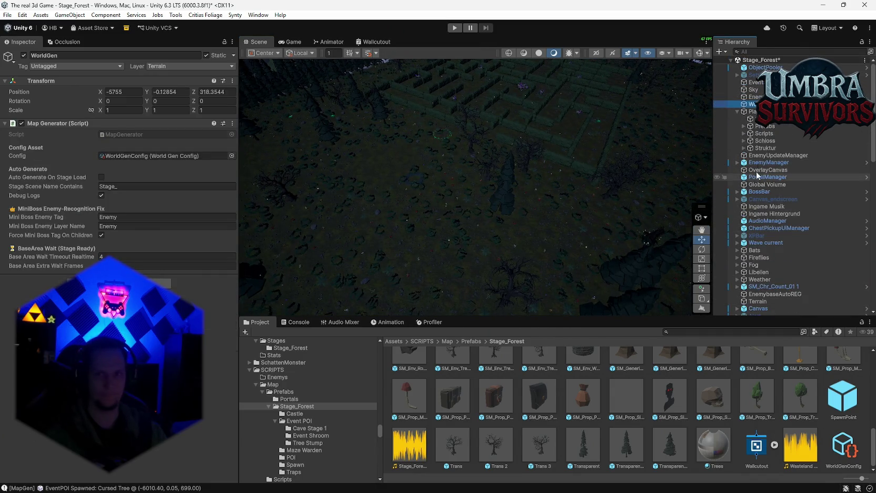
Open WorldGenConfig and set the Cave Hole Center Local Offset Z to -4.
drag(753, 111, 753, 113)
click(150, 155)
click(842, 451)
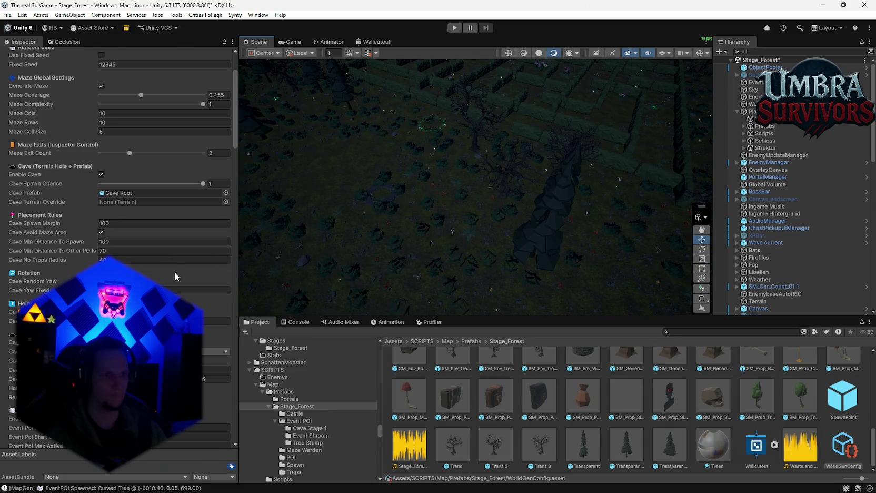
scroll(175, 272, up, 3)
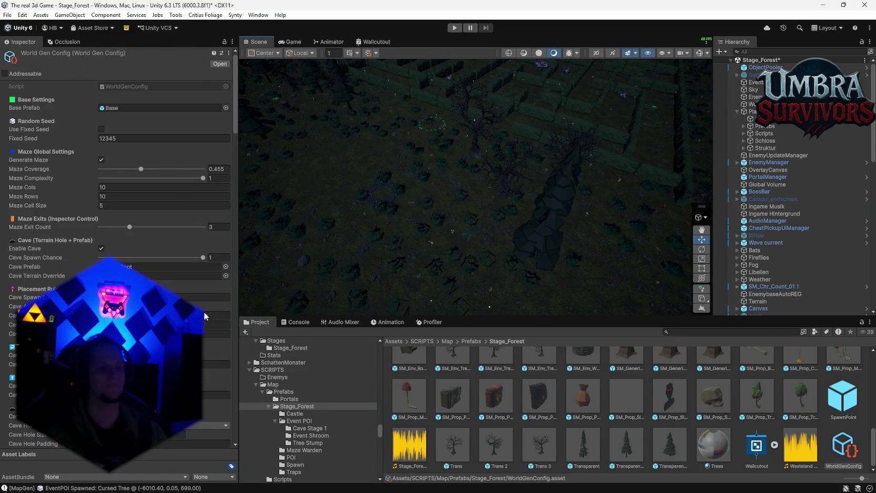
scroll(205, 316, down, 7)
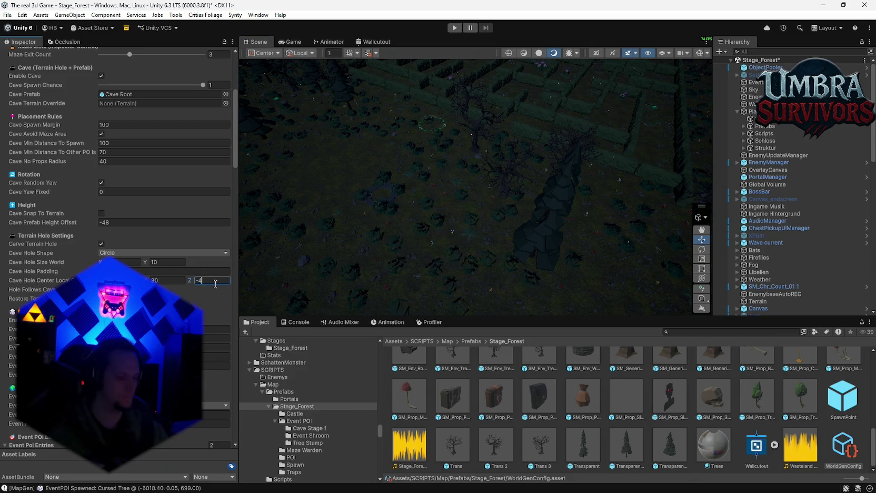
scroll(216, 284, up, 7)
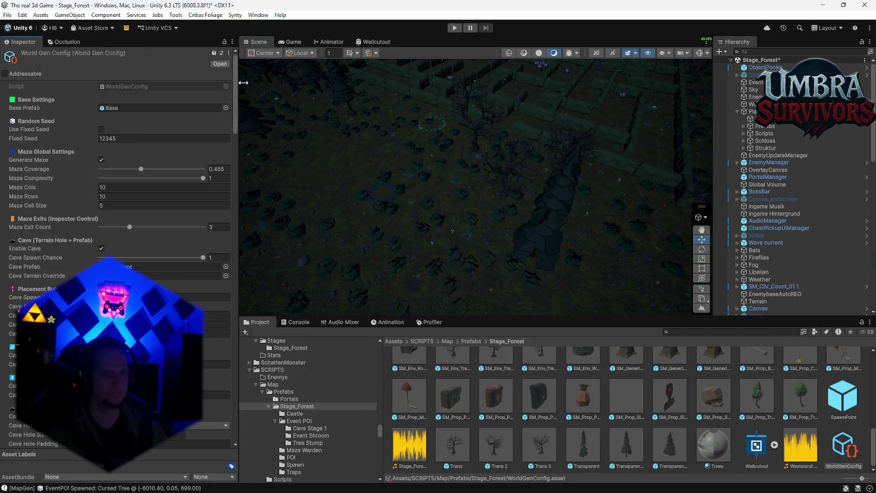
click(751, 104)
Regenerate the forest world and pan over the new hedge maze and Cursed Tree area.
click(232, 123)
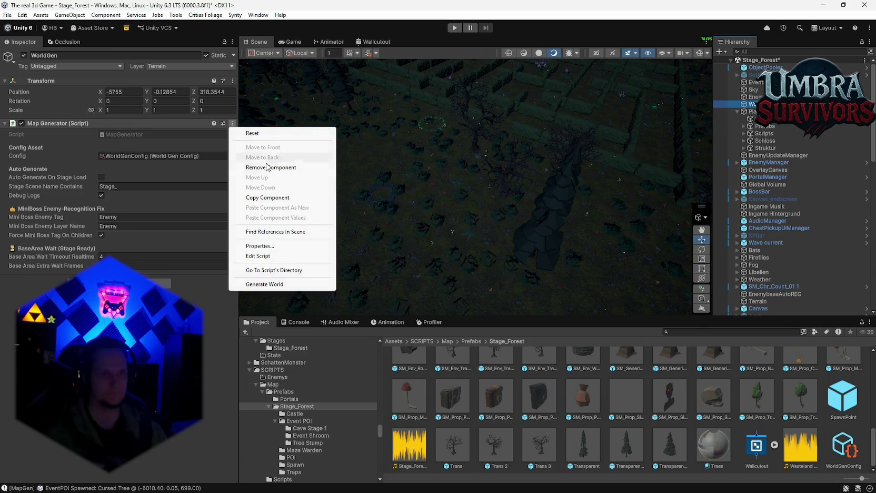
click(274, 284)
mouse_move(511, 227)
mouse_down()
mouse_move(495, 211)
mouse_move(407, 192)
mouse_move(612, 186)
mouse_move(363, 184)
mouse_up()
mouse_move(464, 200)
mouse_down()
mouse_move(504, 208)
mouse_move(479, 205)
mouse_up()
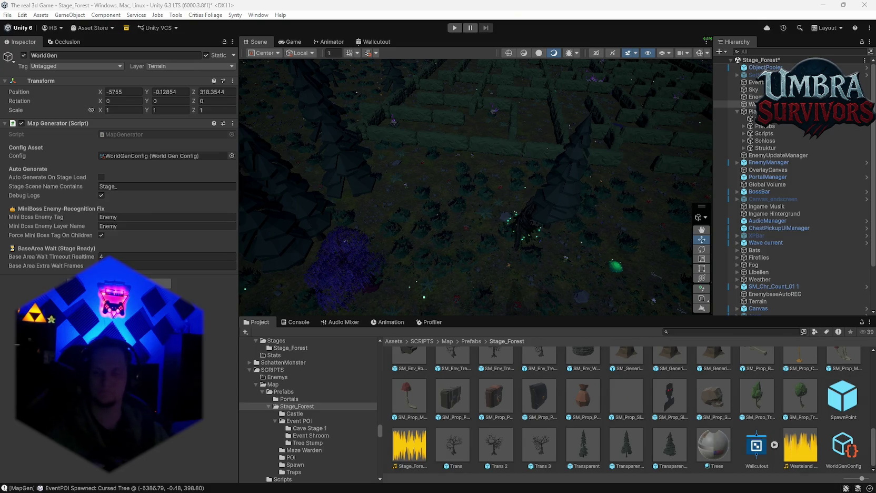
Zoom and tilt the Scene view to show the glowing lava cave inside the rock ring.
scroll(514, 172, down, 10)
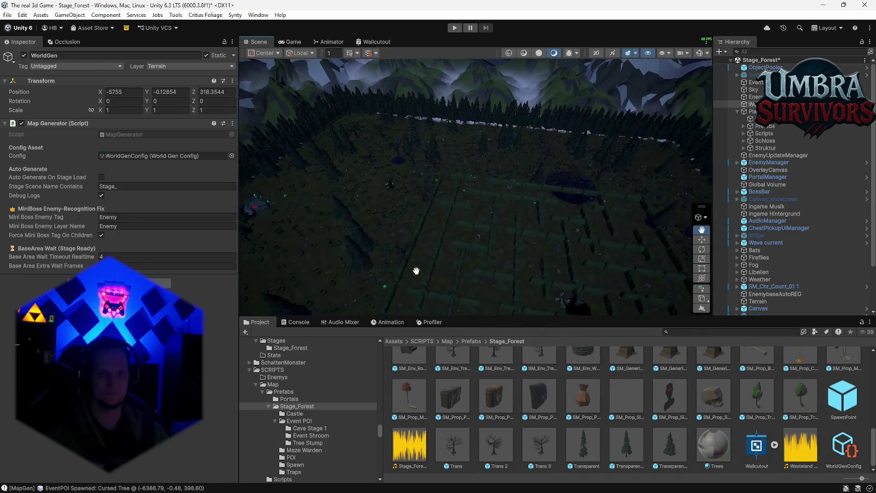
scroll(572, 204, up, 10)
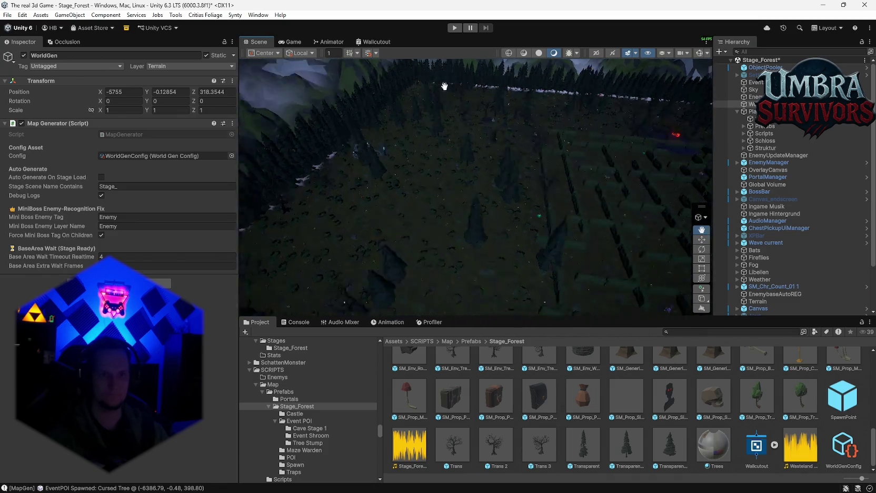
scroll(464, 176, up, 5)
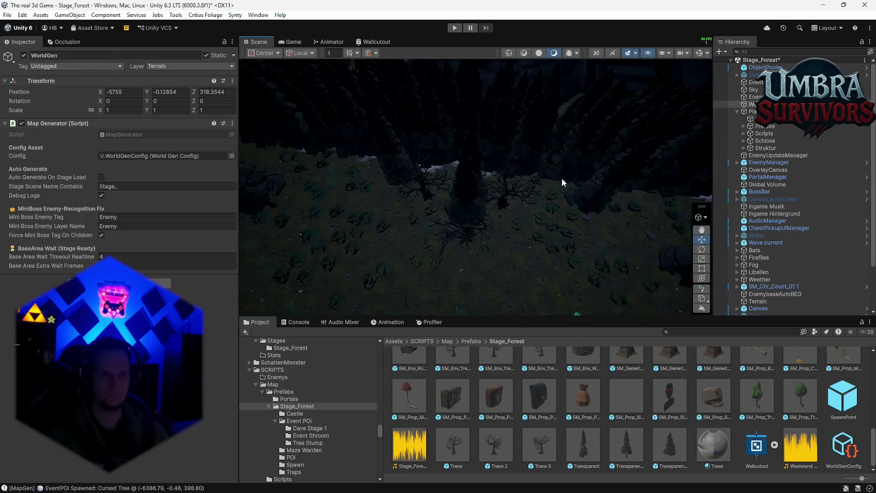
mouse_move(531, 98)
mouse_down()
mouse_move(579, 132)
mouse_move(606, 192)
mouse_move(377, 173)
mouse_move(671, 174)
mouse_move(433, 216)
mouse_move(526, 158)
mouse_move(564, 171)
mouse_move(528, 205)
mouse_move(626, 217)
mouse_move(461, 165)
mouse_move(459, 249)
mouse_move(509, 186)
mouse_move(578, 231)
mouse_move(553, 211)
mouse_up()
scroll(512, 196, up, 5)
scroll(519, 201, down, 4)
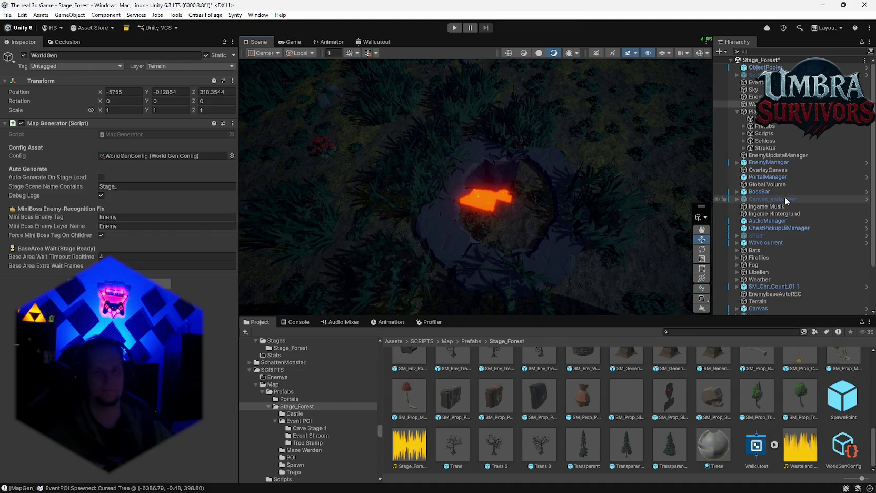
key(Down)
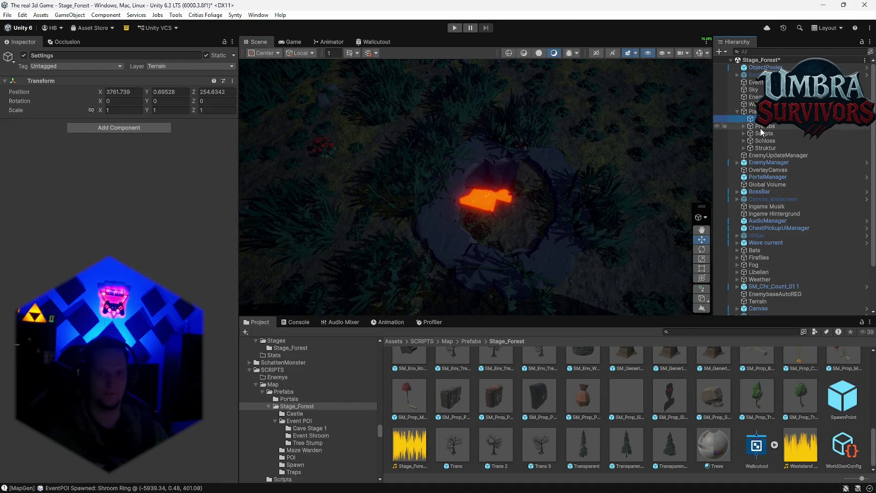
Regenerate the world with cave hole offset X 32 and orbit low over the new terrain.
key(Left)
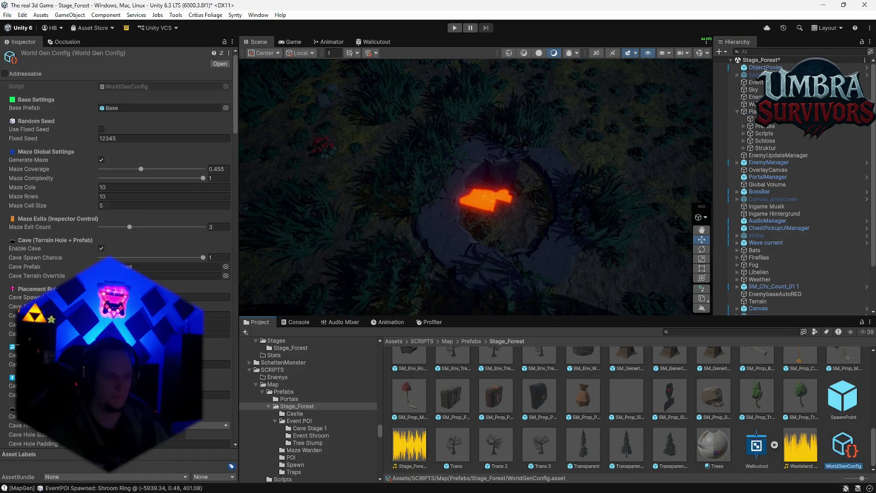
scroll(118, 211, down, 10)
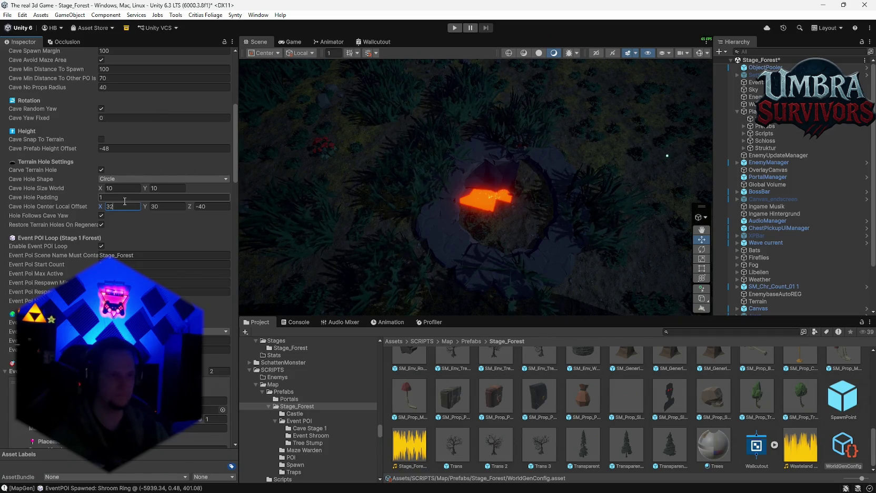
click(319, 185)
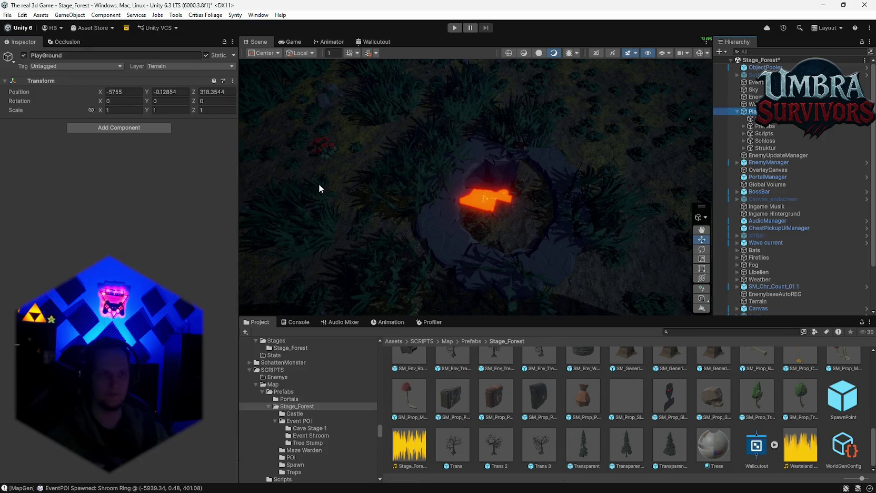
click(232, 124)
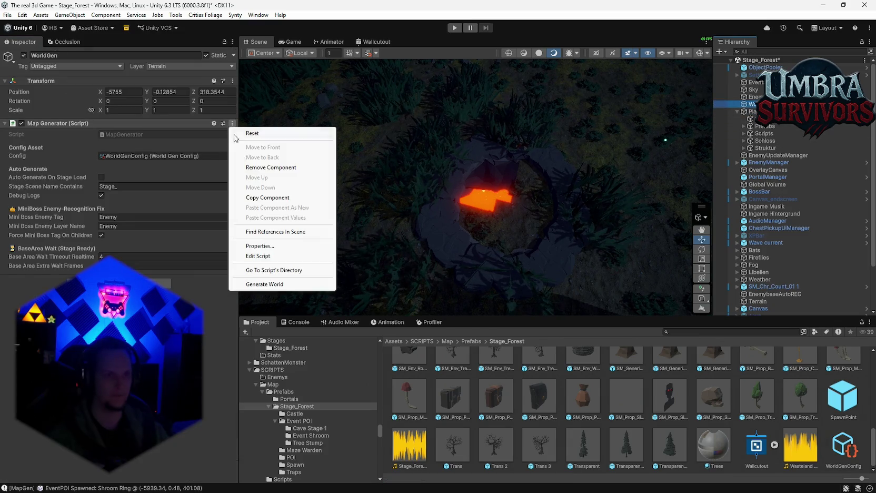
click(264, 284)
mouse_move(473, 224)
mouse_down()
mouse_move(449, 256)
mouse_move(731, 173)
mouse_up()
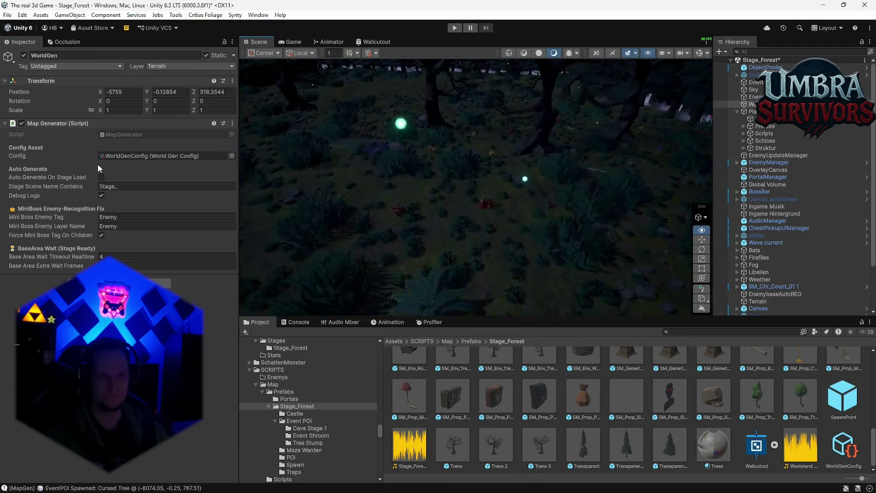
click(101, 196)
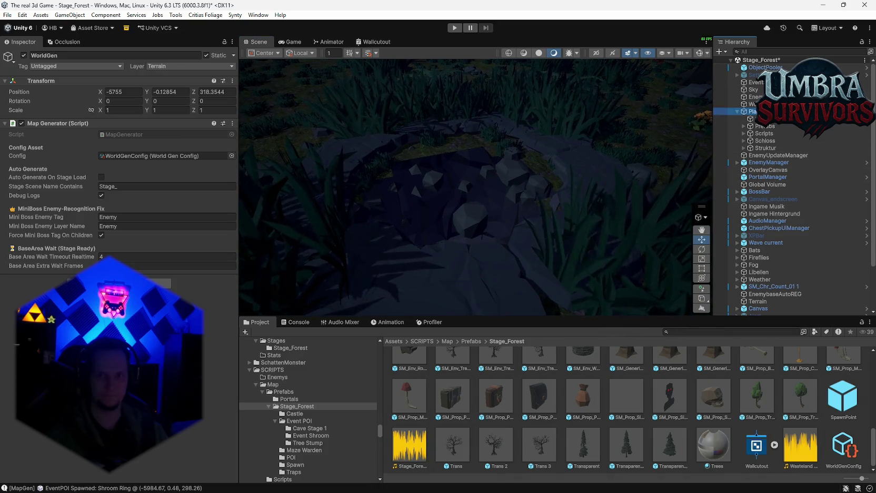
Select Prefabs and capture a screenshot of the scene area.
click(761, 118)
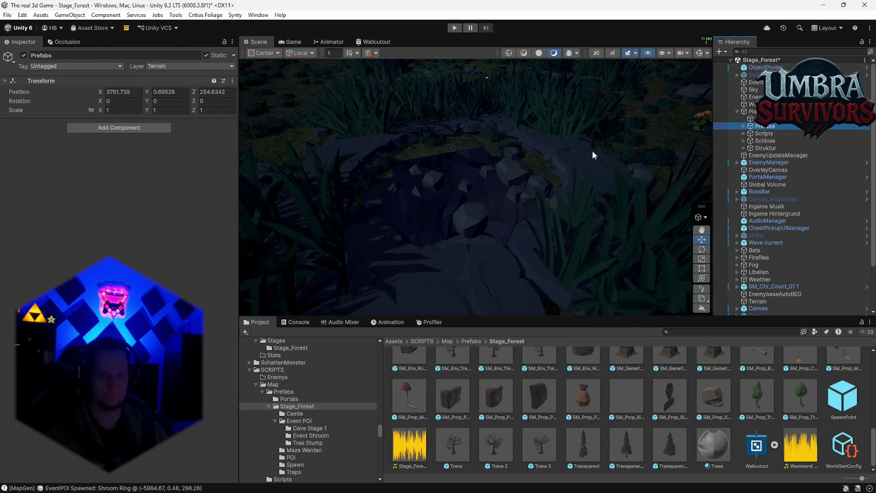
key(super+shift+s)
drag(600, 58, 269, 297)
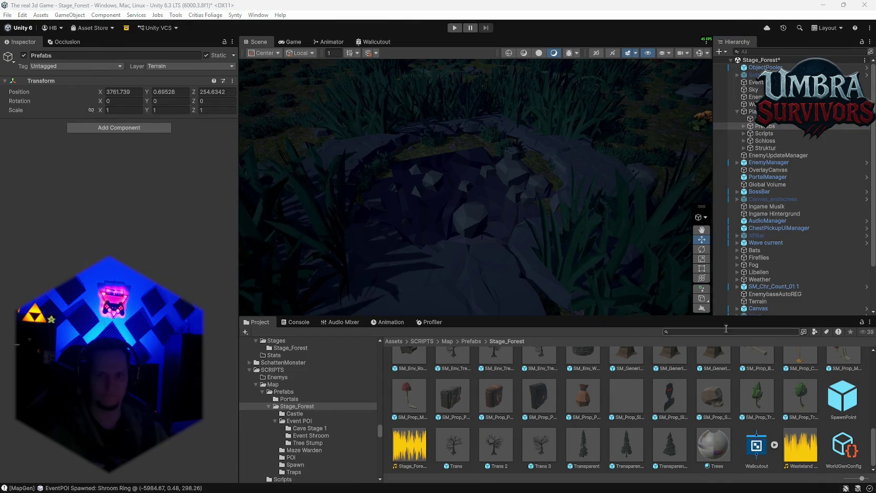
Review WorldGenConfig, then regenerate the world from WorldGen's Map Generator.
click(753, 104)
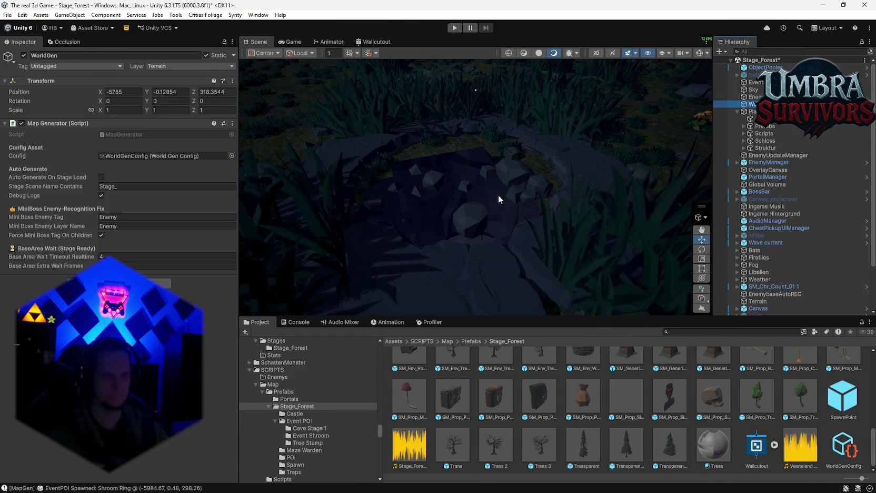
double_click(111, 158)
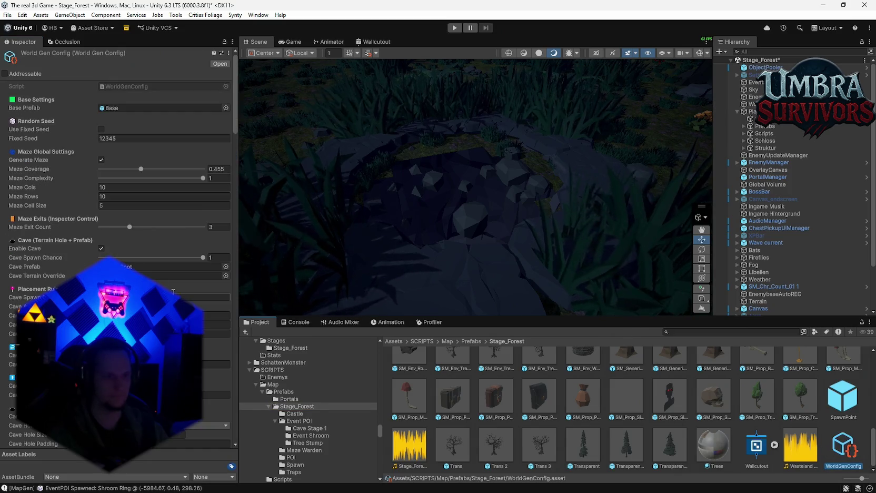
scroll(116, 211, down, 3)
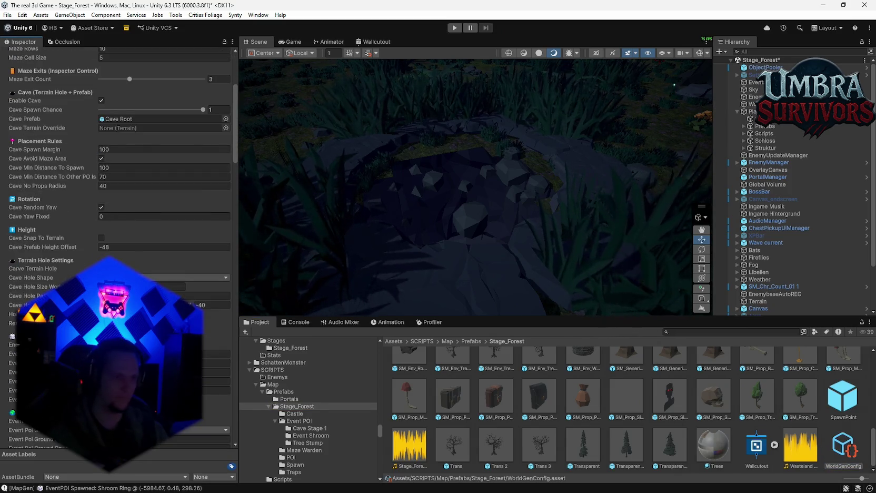
click(754, 103)
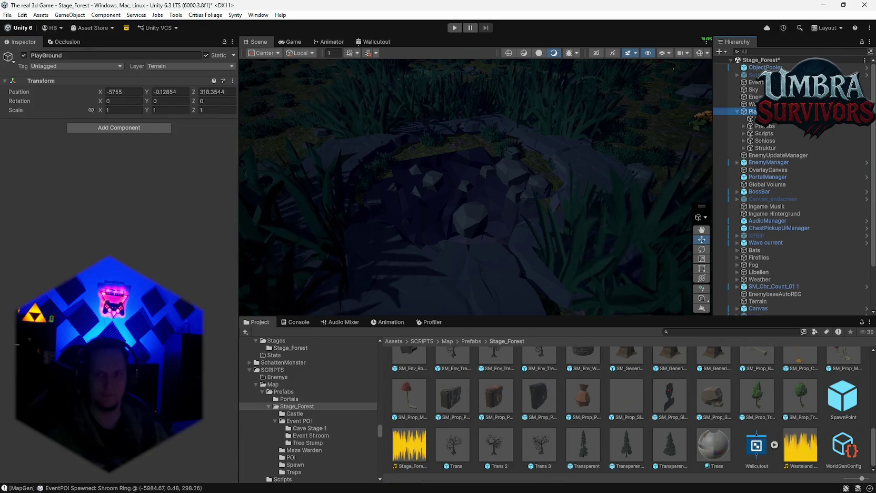
click(232, 124)
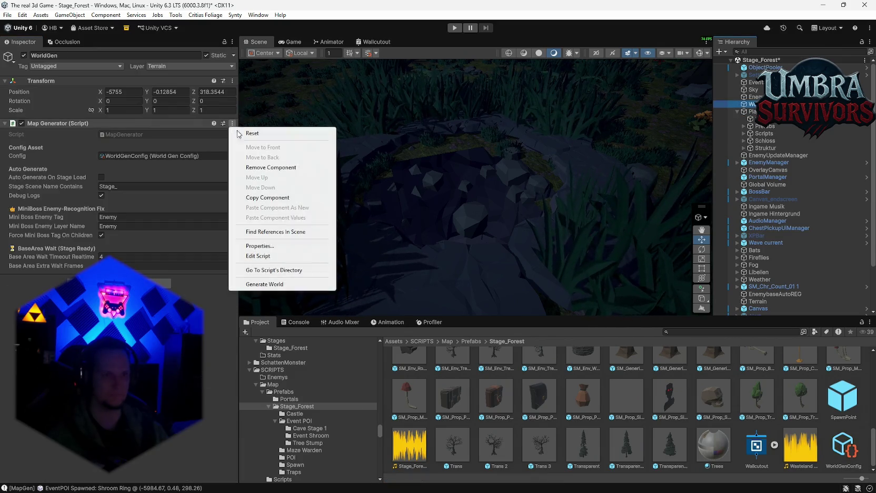
click(256, 284)
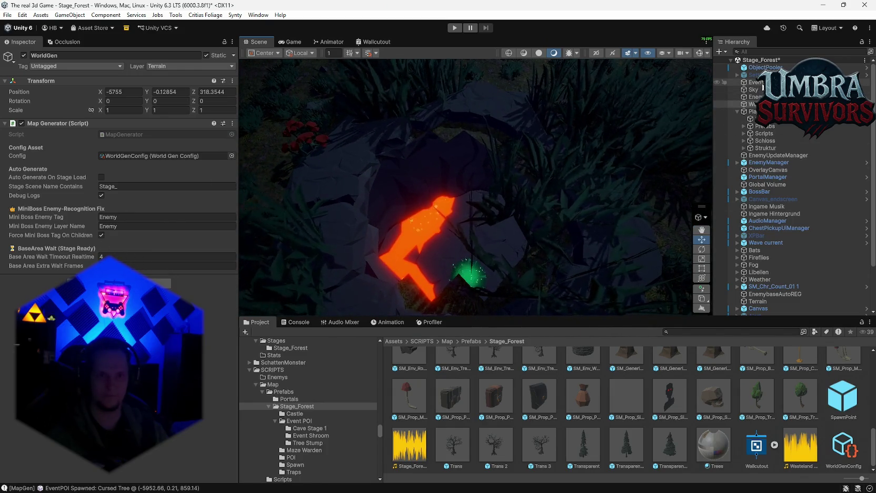
click(759, 119)
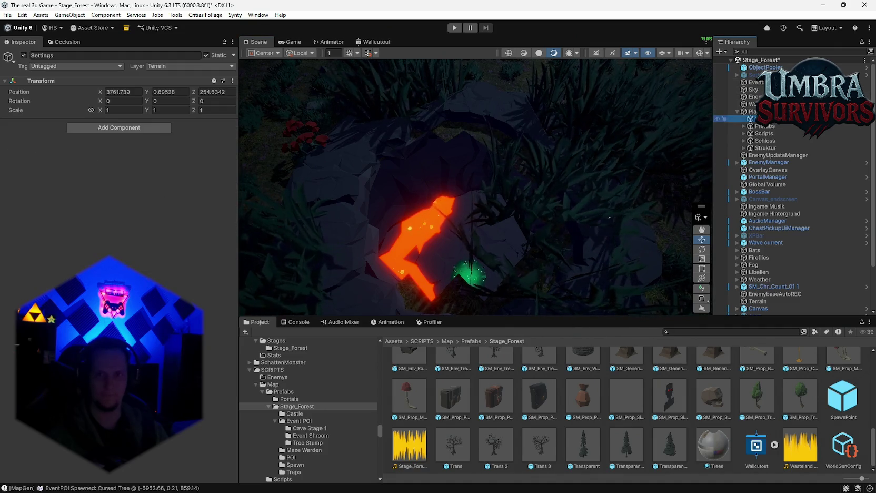
Review the Cave section of WorldGenConfig and pull the Scene view back from the lava patch.
click(844, 448)
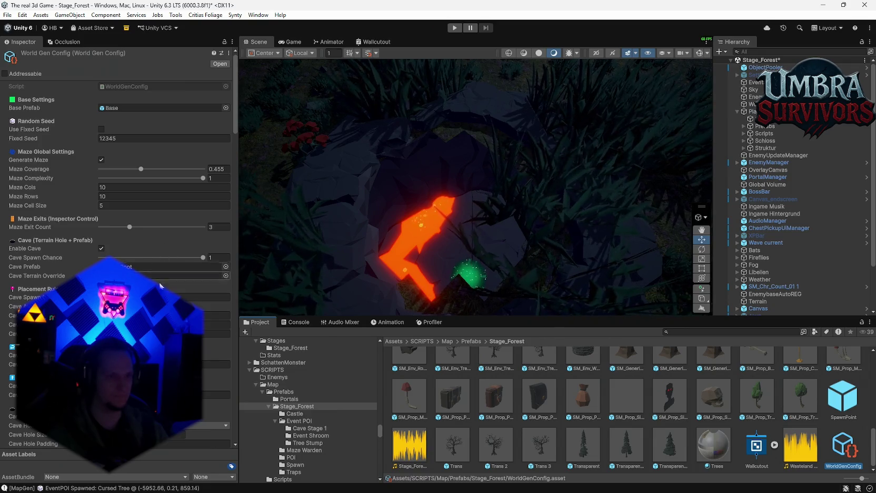
scroll(160, 286, down, 3)
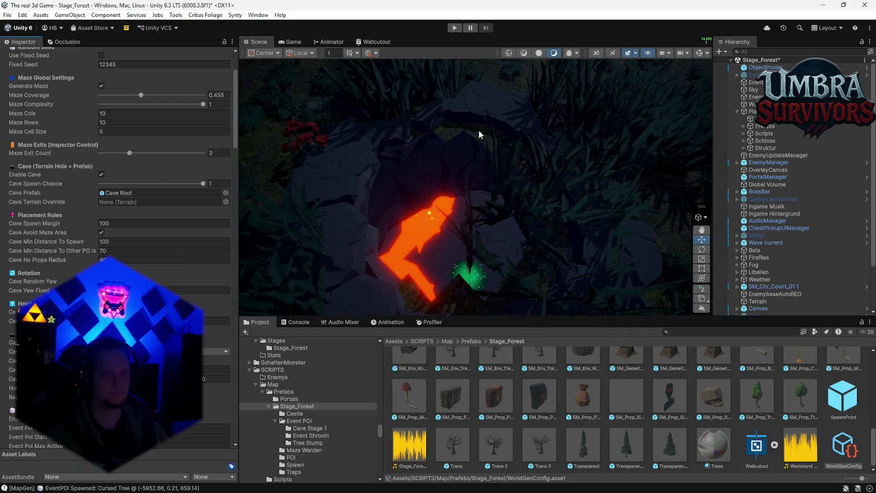
scroll(197, 169, up, 3)
scroll(447, 148, down, 3)
drag(446, 148, 525, 180)
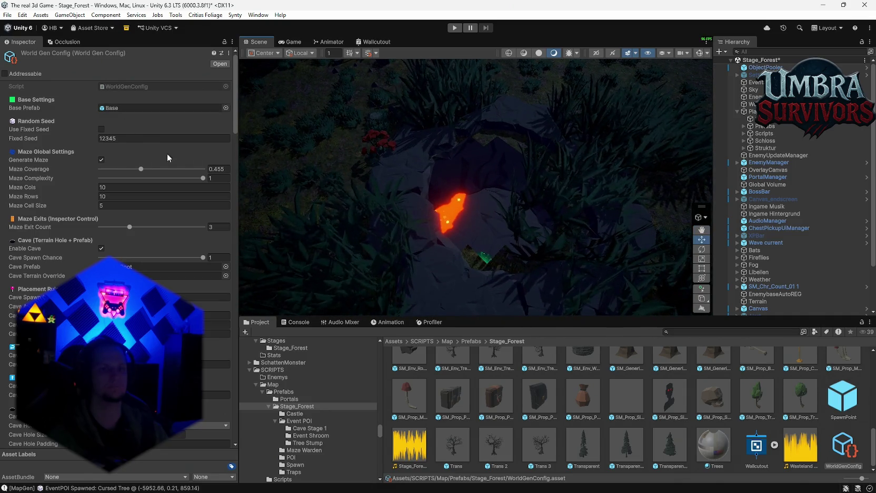
Regenerate the world from WorldGen's Map Generator and turn the view toward the lake horizon.
click(305, 151)
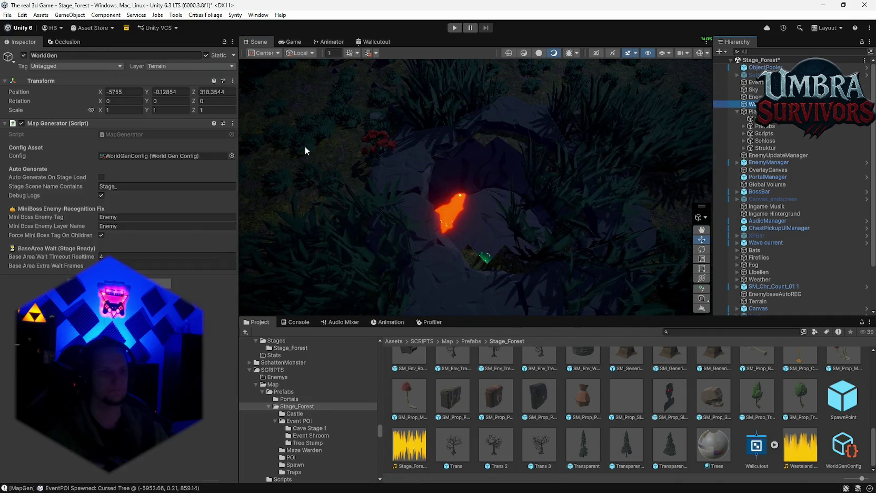
click(232, 123)
click(270, 283)
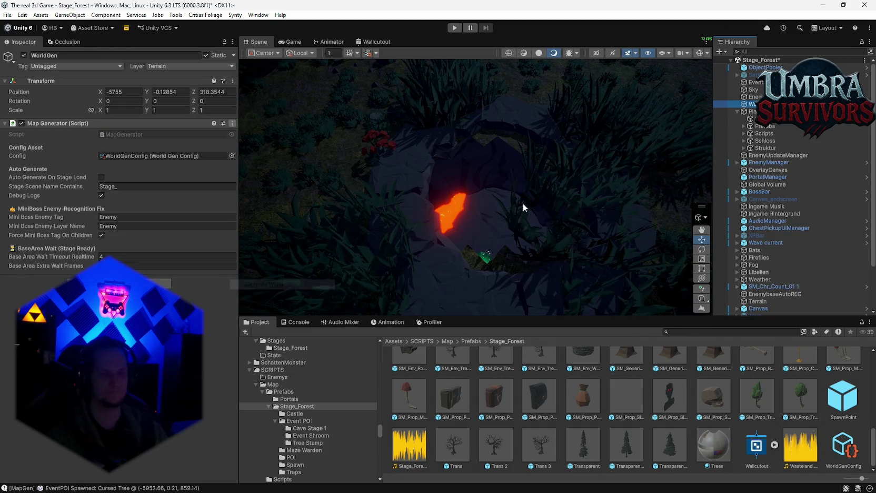
mouse_move(539, 198)
mouse_down()
mouse_move(758, 61)
mouse_move(396, 43)
mouse_move(365, 62)
mouse_move(384, 203)
mouse_move(305, 235)
mouse_move(78, 219)
mouse_move(838, 218)
mouse_move(822, 200)
mouse_up()
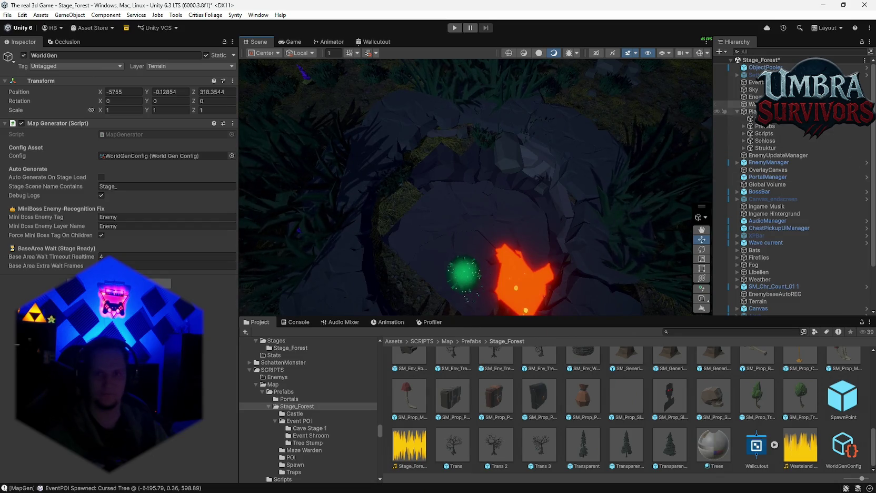
Recheck WorldGenConfig's cave settings, pan around the cave, and bring up WorldGen's Map Generator actions.
click(753, 103)
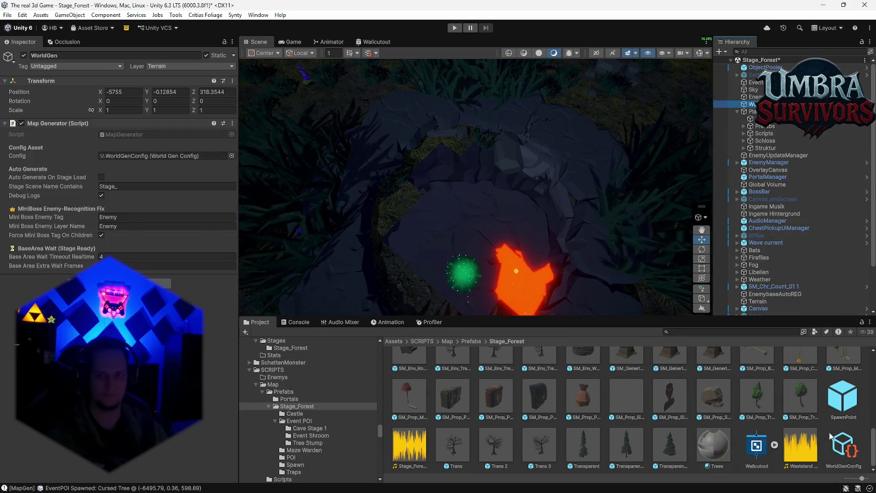
click(830, 436)
scroll(119, 184, down, 6)
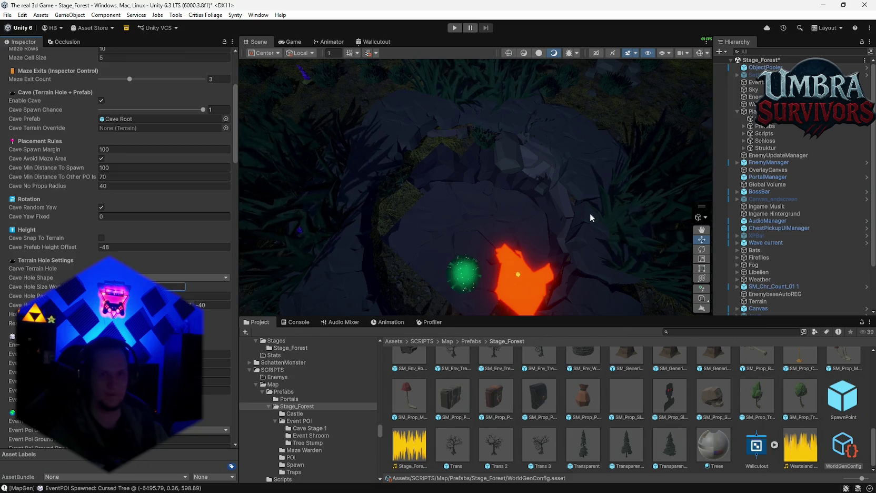
mouse_move(527, 202)
mouse_down()
mouse_move(495, 197)
mouse_move(522, 207)
mouse_move(522, 225)
mouse_move(527, 201)
mouse_move(520, 208)
mouse_up()
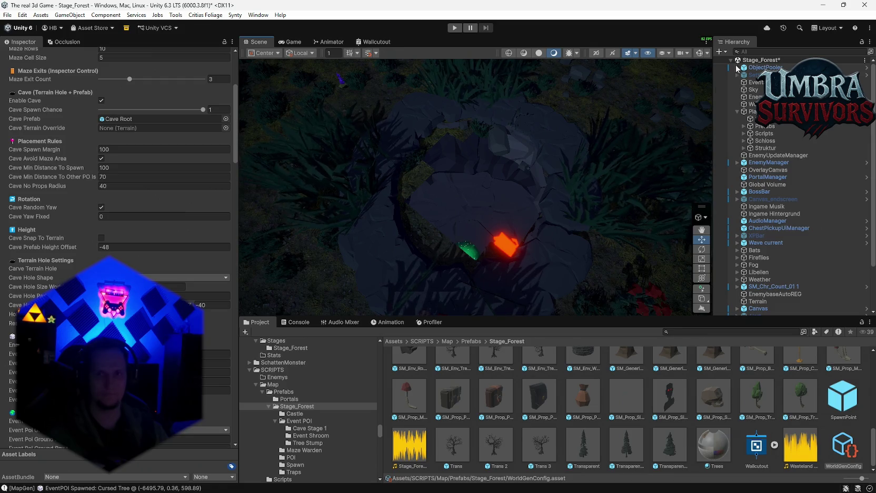
click(753, 104)
click(233, 123)
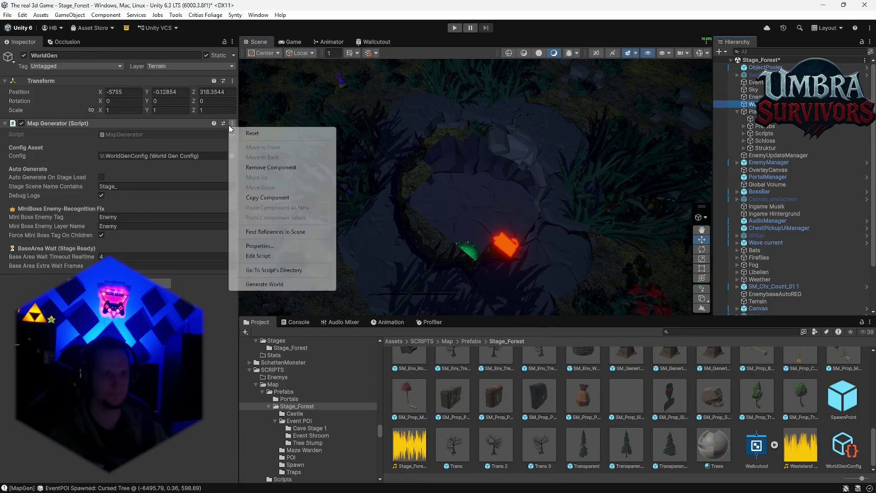
Regenerate the world, fly the camera to the glowing lava rock, and check WorldGenConfig.
click(263, 284)
mouse_move(503, 187)
mouse_down()
mouse_move(533, 199)
mouse_move(386, 116)
mouse_move(375, 42)
mouse_move(417, 24)
mouse_move(409, 21)
mouse_move(400, 181)
mouse_move(387, 213)
mouse_move(363, 188)
mouse_move(256, 200)
mouse_move(349, 199)
mouse_up()
key(w)
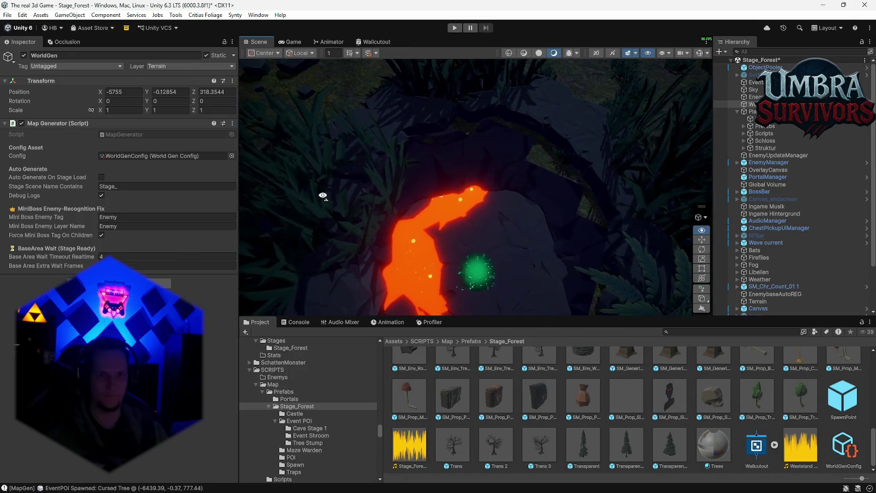
mouse_move(626, 296)
mouse_down()
mouse_move(551, 244)
mouse_move(512, 245)
mouse_up()
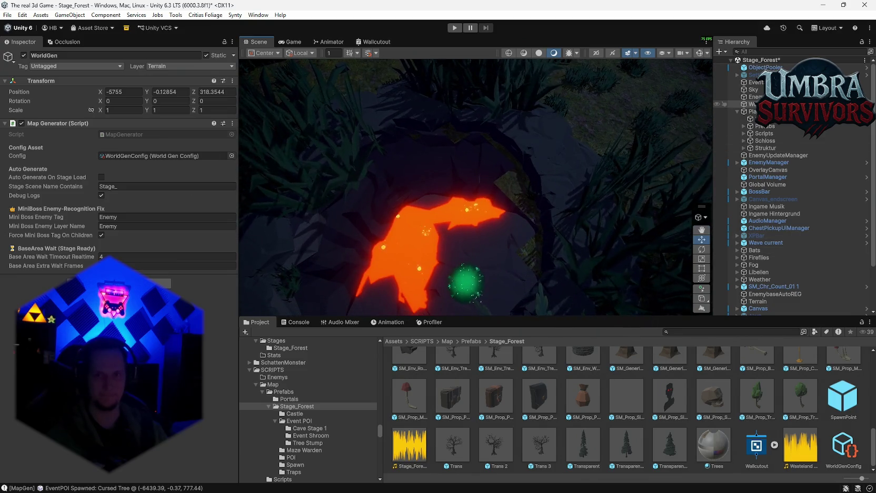
click(754, 90)
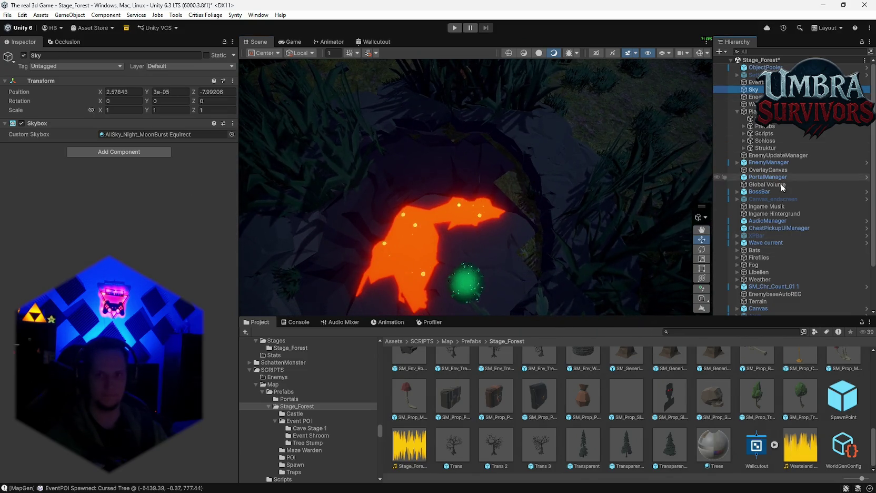
click(844, 447)
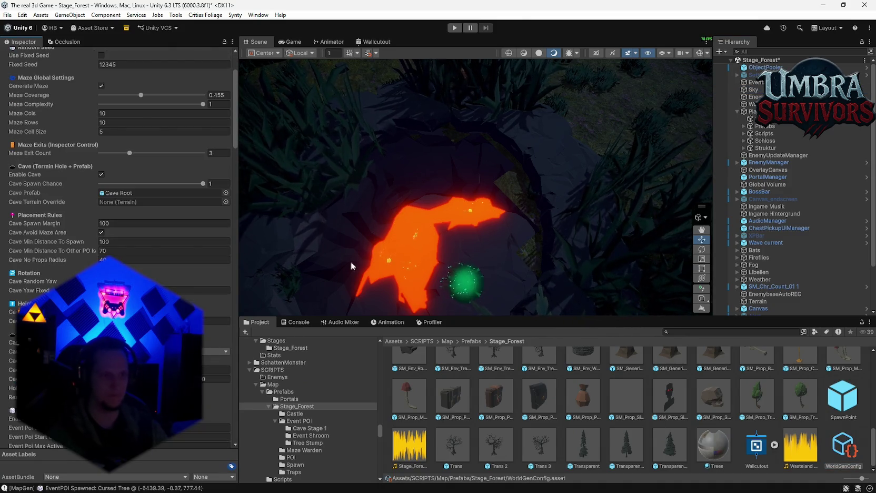
Regenerate again from WorldGen, look toward the shoreline, and scroll through WorldGenConfig's settings.
click(248, 136)
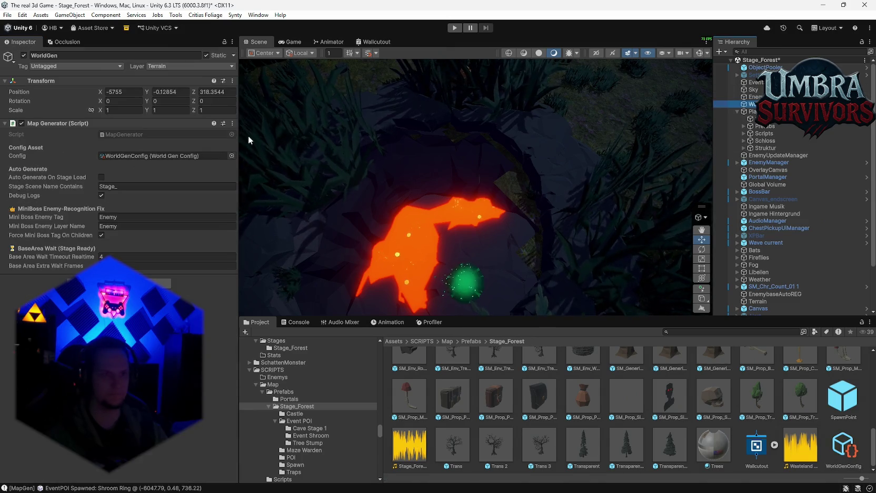
click(233, 126)
click(232, 123)
click(285, 284)
mouse_move(567, 187)
mouse_down()
mouse_move(544, 115)
mouse_move(413, 82)
mouse_move(541, 27)
mouse_move(721, 25)
mouse_move(672, 32)
mouse_move(718, 86)
mouse_move(685, 175)
mouse_move(606, 225)
mouse_move(386, 206)
mouse_move(345, 190)
mouse_move(396, 197)
mouse_up()
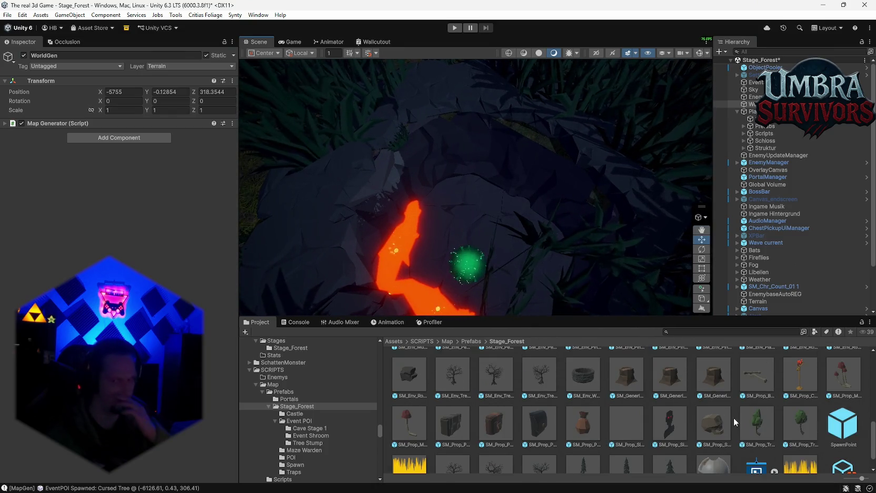
click(844, 445)
scroll(116, 211, down, 3)
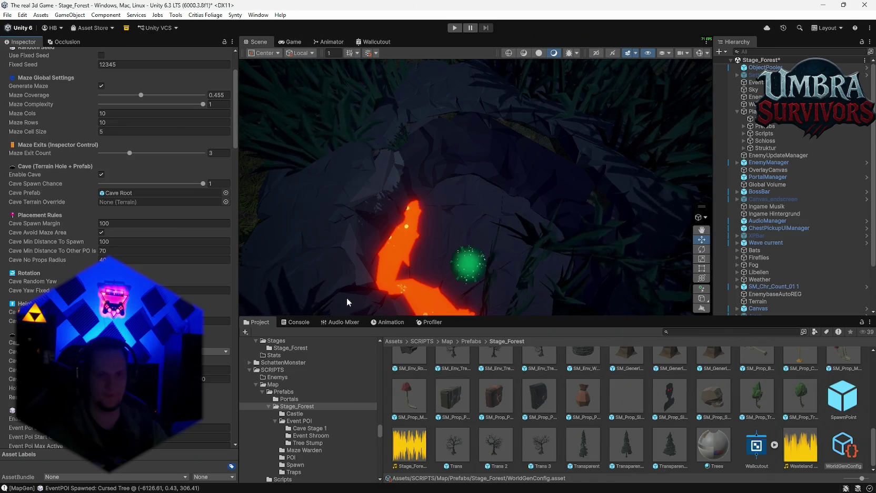
scroll(474, 207, down, 3)
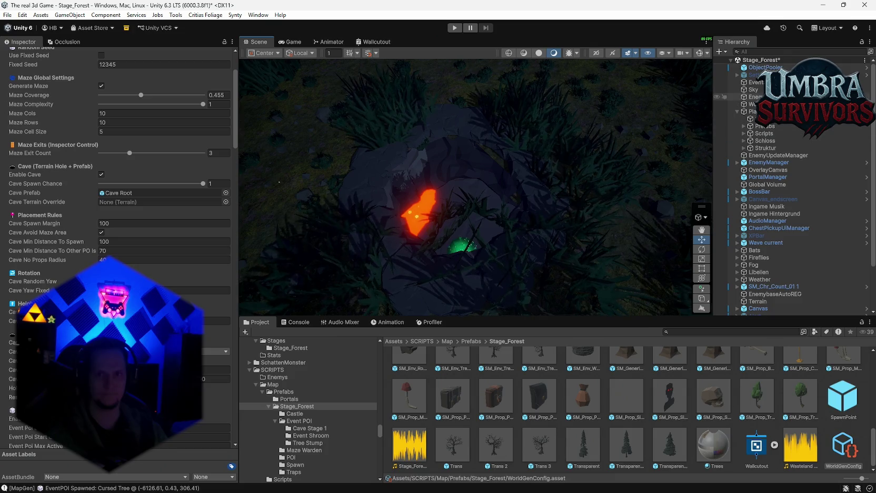
Generate World again and look from the lakeside to a close-up of the glowing lava rock.
click(232, 124)
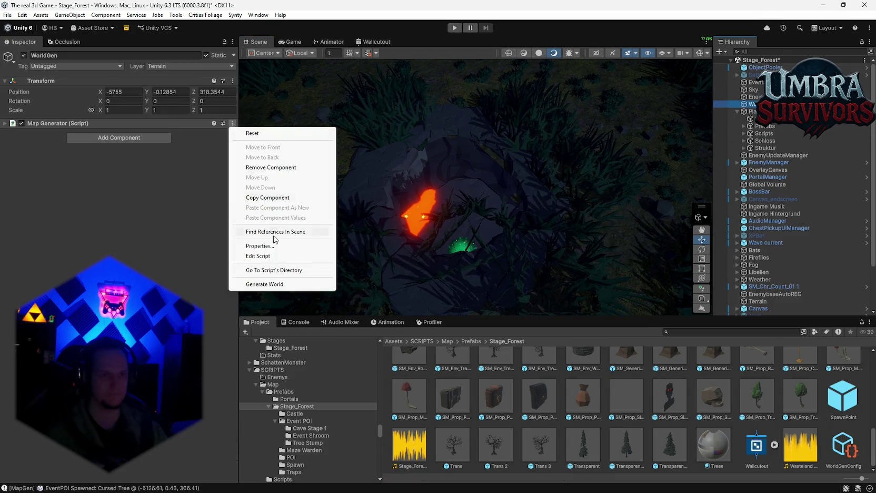
click(253, 285)
mouse_move(536, 194)
mouse_down()
mouse_move(513, 192)
mouse_move(405, 112)
mouse_move(384, 57)
mouse_move(149, 50)
mouse_move(616, 44)
mouse_move(34, 29)
mouse_move(865, 91)
mouse_move(722, 292)
mouse_move(557, 271)
mouse_move(454, 229)
mouse_move(415, 199)
mouse_move(513, 106)
mouse_move(624, 145)
mouse_move(706, 141)
mouse_up()
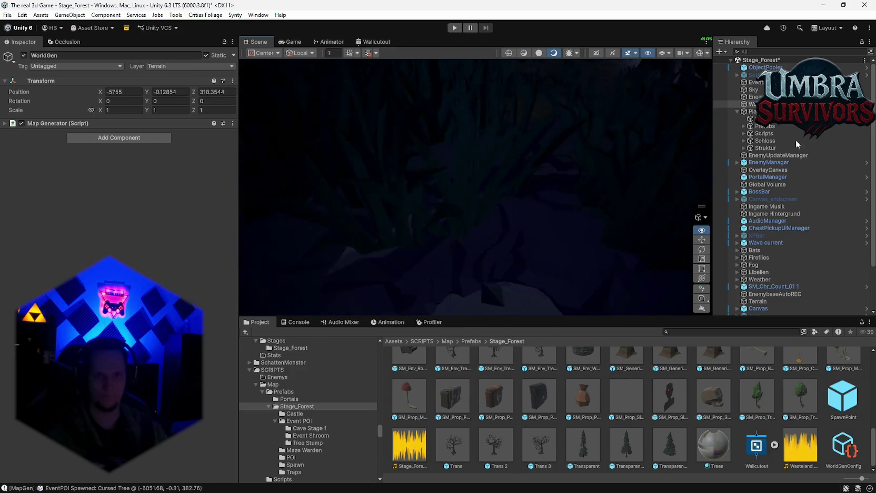
mouse_move(255, 163)
mouse_down()
mouse_move(323, 218)
mouse_move(378, 239)
mouse_move(502, 231)
mouse_up()
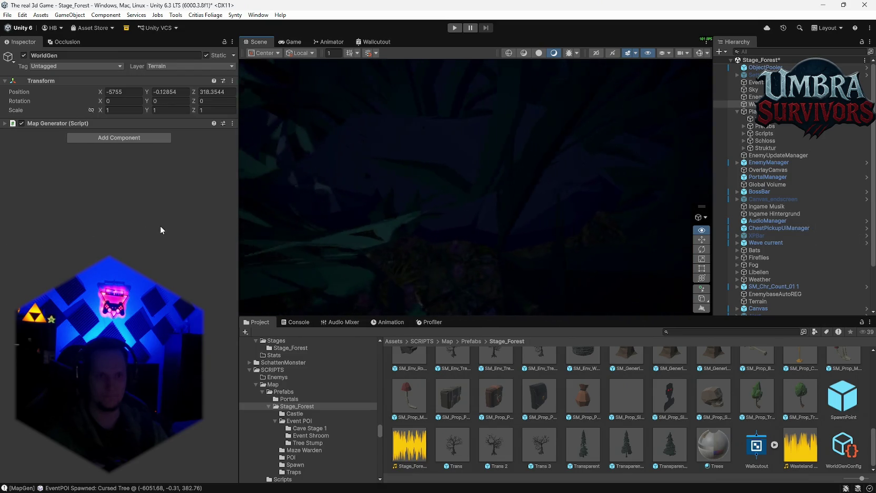
drag(244, 228, 356, 225)
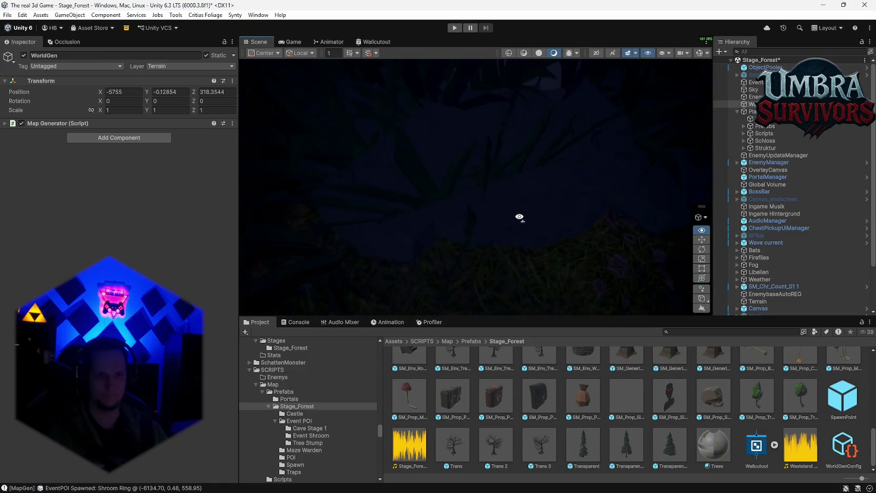
mouse_move(557, 224)
mouse_down()
mouse_move(618, 231)
mouse_move(304, 194)
mouse_up()
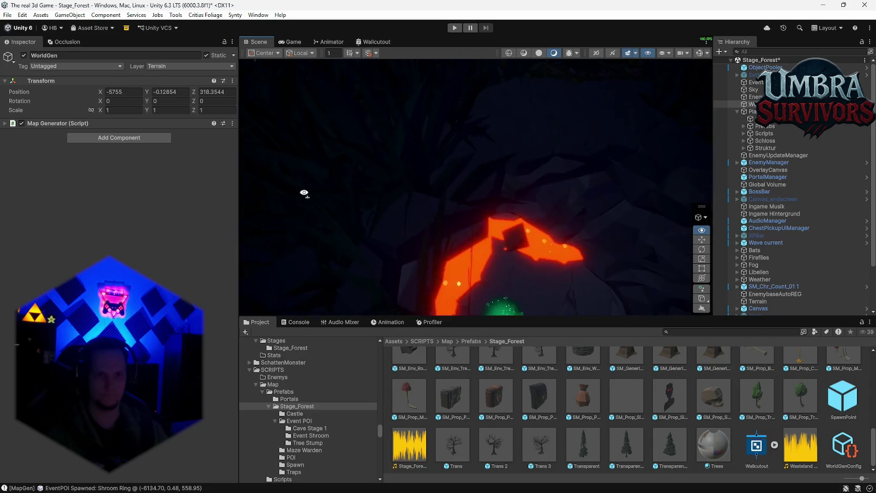
drag(214, 182, 205, 184)
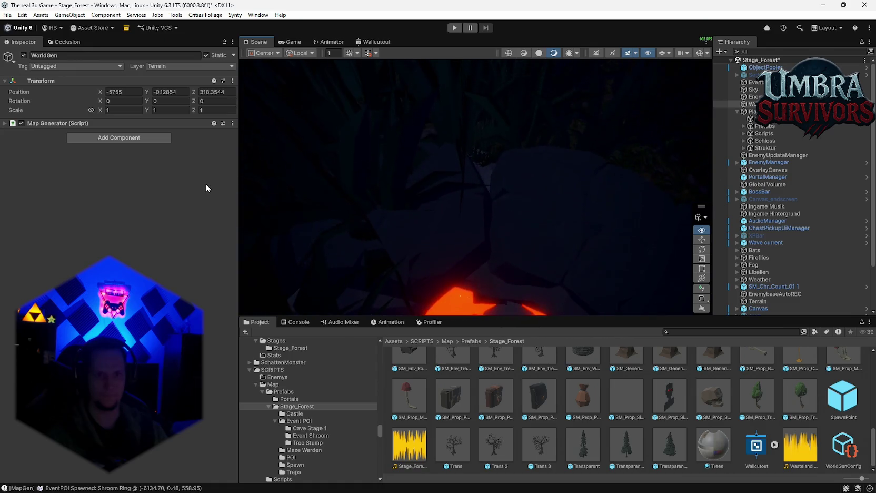
scroll(453, 379, up, 10)
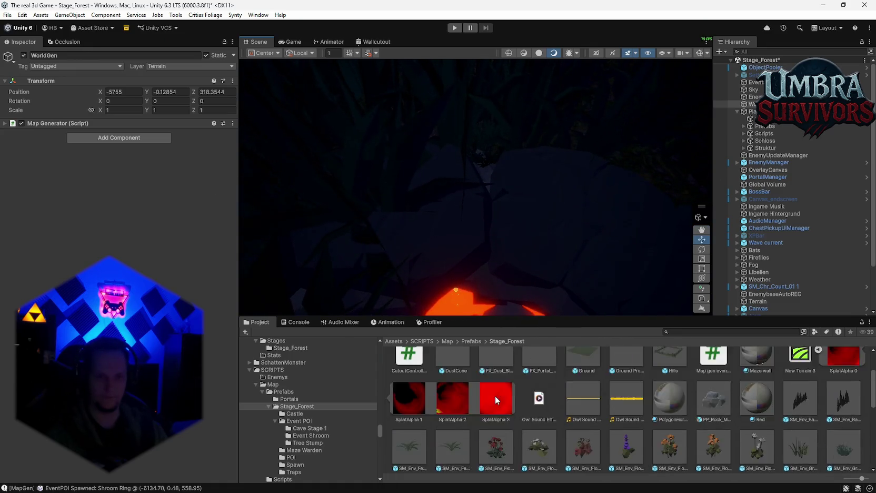
Open the Cave Root prefab from the Event POI > Cave Stage 1 folder.
double_click(453, 372)
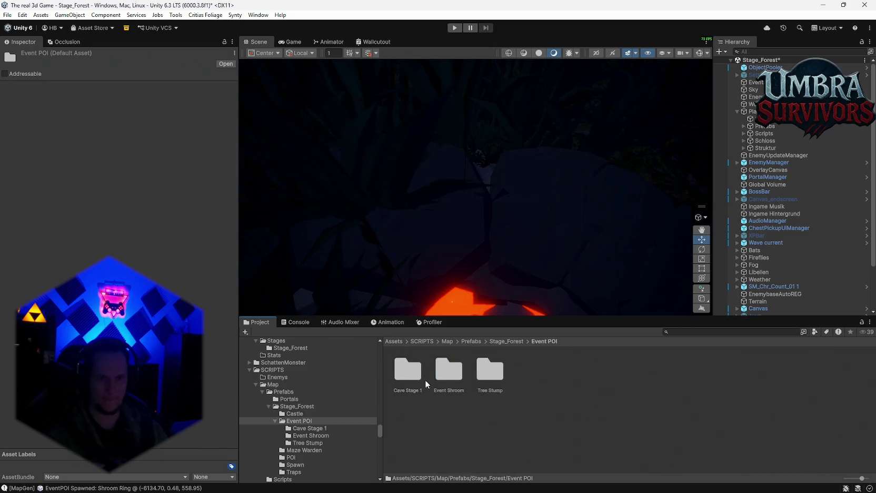
double_click(408, 377)
double_click(449, 369)
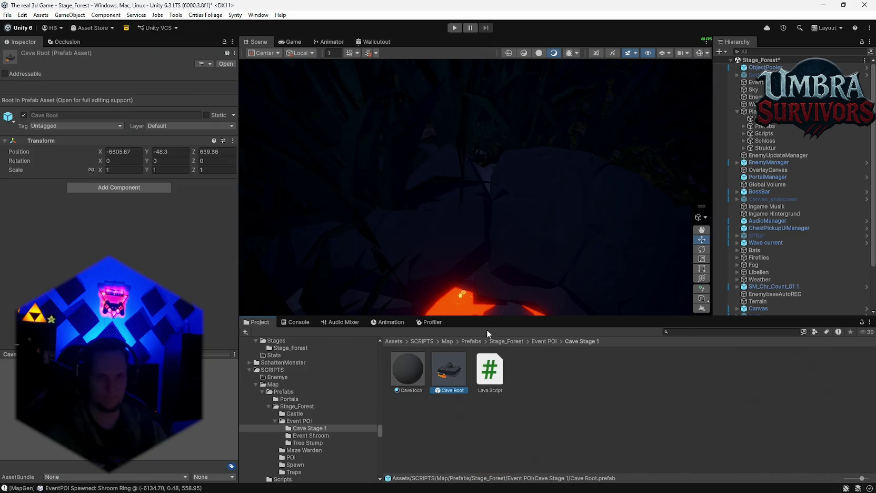
scroll(484, 172, up, 8)
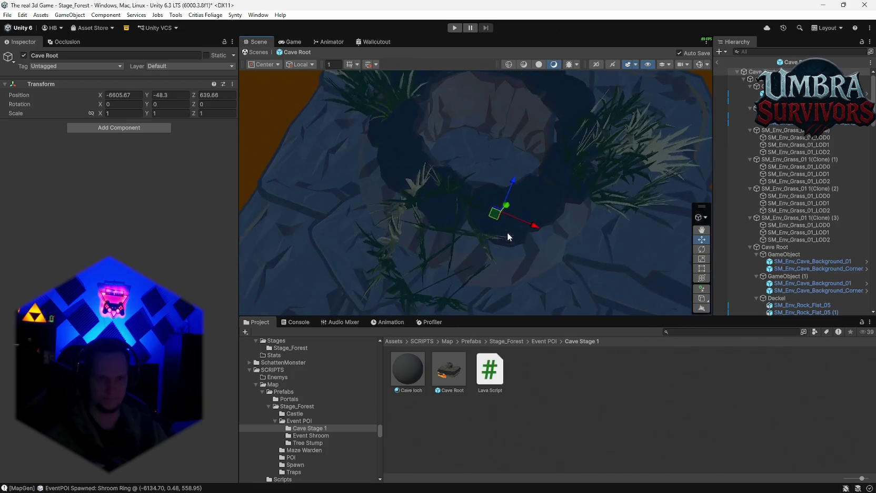
scroll(507, 237, up, 5)
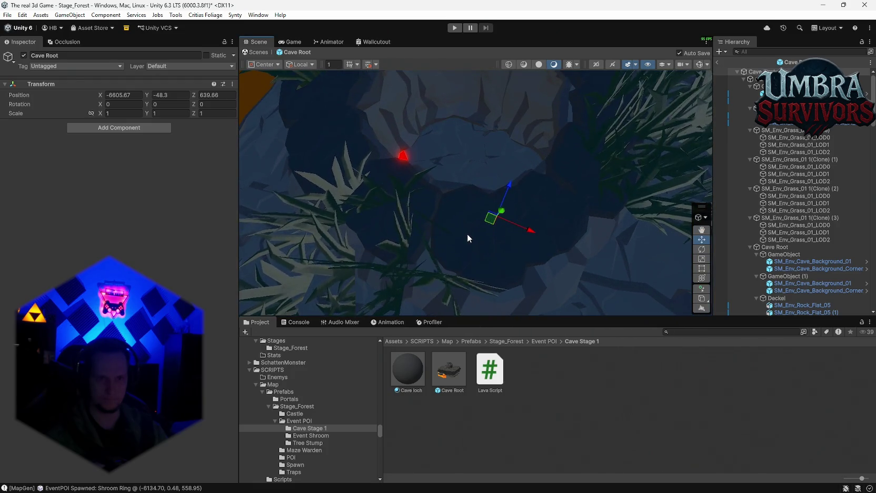
Slide flat rock SM_Env_Rock_Flat_05 left over the cave, duplicate it, and return to Stage_Forest.
click(467, 234)
drag(516, 187, 522, 205)
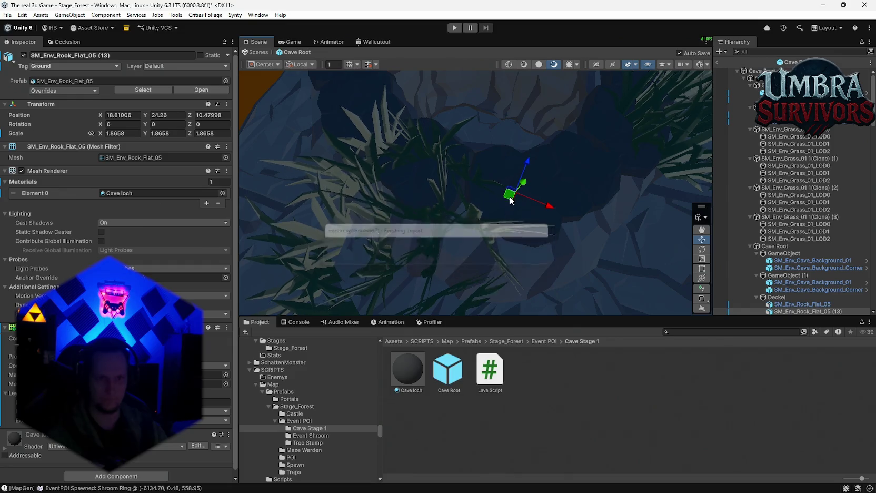
mouse_move(511, 192)
mouse_down()
mouse_move(463, 200)
mouse_move(472, 214)
mouse_up()
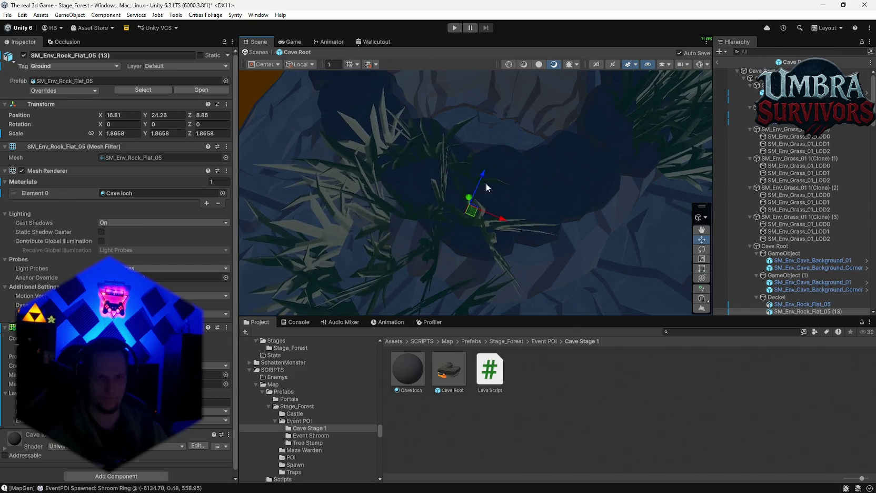
mouse_move(569, 150)
mouse_down()
mouse_move(501, 206)
mouse_move(477, 277)
mouse_move(565, 139)
mouse_move(472, 192)
mouse_move(422, 184)
mouse_move(461, 206)
mouse_move(451, 163)
mouse_move(470, 153)
mouse_move(546, 192)
mouse_move(545, 174)
mouse_move(600, 211)
mouse_move(454, 176)
mouse_move(453, 158)
mouse_move(468, 167)
mouse_move(400, 236)
mouse_move(430, 345)
mouse_move(549, 337)
mouse_move(577, 284)
mouse_move(557, 182)
mouse_move(522, 162)
mouse_move(556, 211)
mouse_move(544, 137)
mouse_move(505, 112)
mouse_move(440, 161)
mouse_move(406, 174)
mouse_move(477, 149)
mouse_move(331, 79)
mouse_up()
key(ctrl+d)
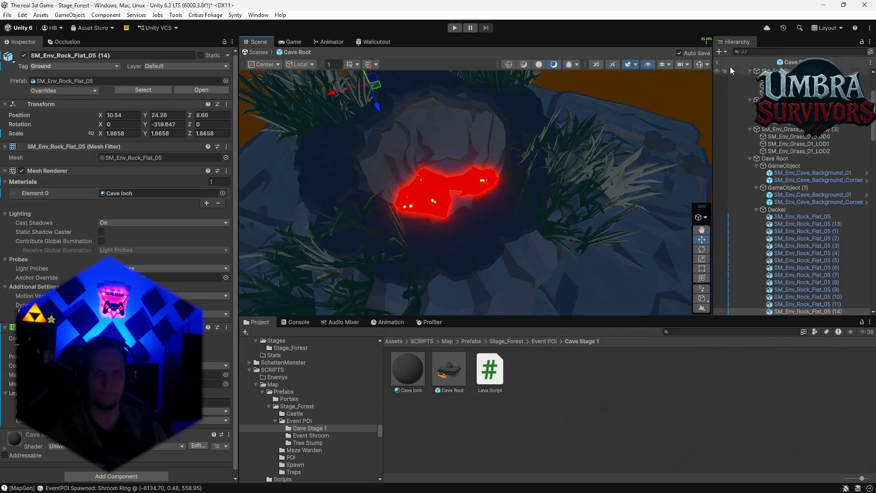
click(718, 62)
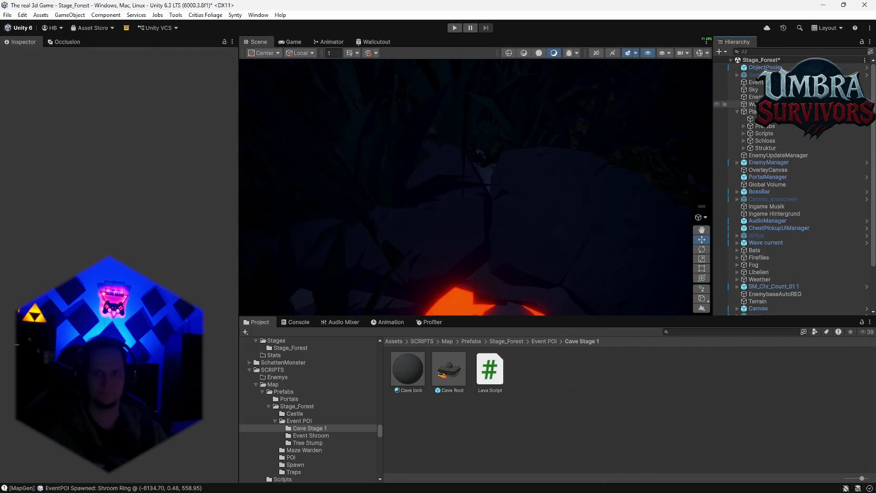
Regenerate the world from WorldGen's Map Generator and look around toward the cave rock.
click(752, 104)
click(232, 82)
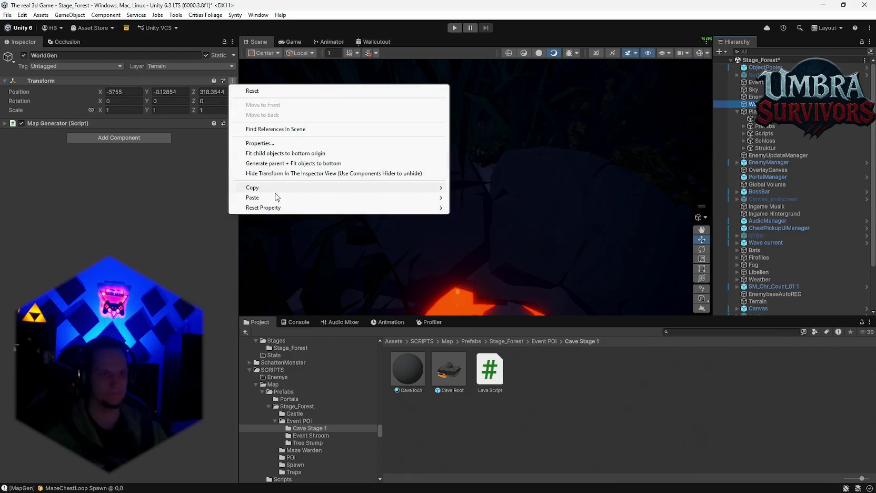
click(232, 124)
click(233, 123)
click(251, 285)
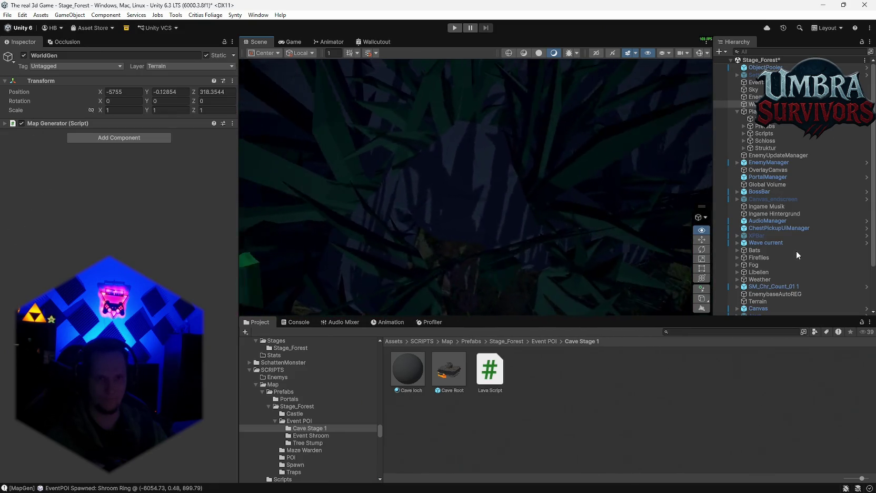
mouse_move(701, 233)
mouse_down()
mouse_move(630, 230)
mouse_move(454, 250)
mouse_move(216, 231)
mouse_move(192, 226)
mouse_move(96, 123)
mouse_move(18, 119)
mouse_move(264, 22)
mouse_move(217, 402)
mouse_move(580, 210)
mouse_move(743, 150)
mouse_move(567, 221)
mouse_move(474, 158)
mouse_move(448, 106)
mouse_move(444, 69)
mouse_move(450, 202)
mouse_move(544, 235)
mouse_move(231, 187)
mouse_move(66, 198)
mouse_move(854, 198)
mouse_move(26, 187)
mouse_move(182, 177)
mouse_up()
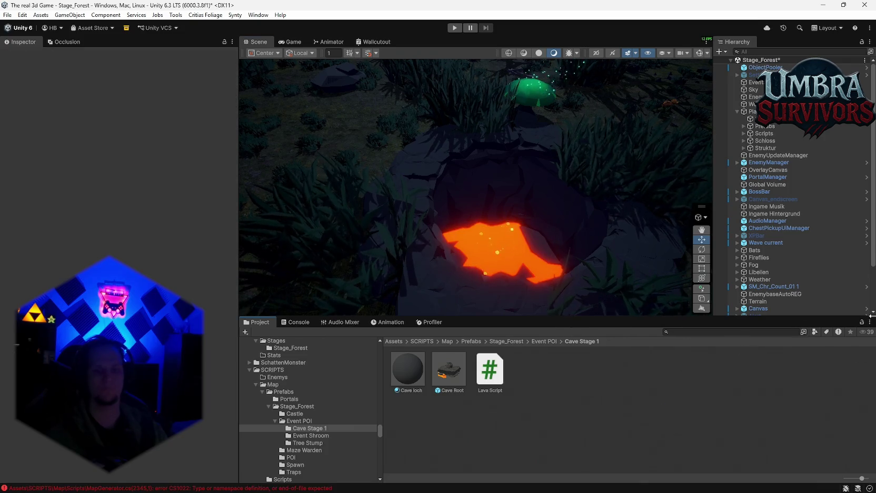
click(309, 324)
Show details of the MapGenerator.cs missing-closing-brace error at line 2273, then orbit the lava pit.
scroll(409, 378, up, 2)
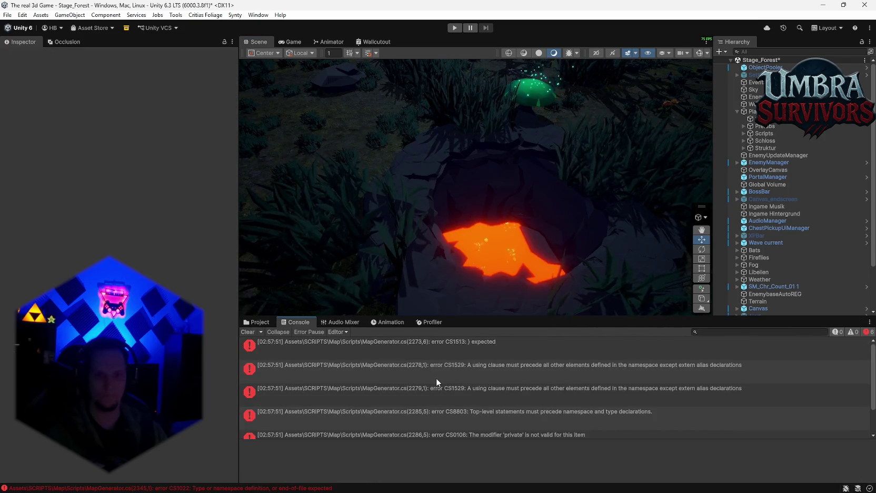
click(440, 346)
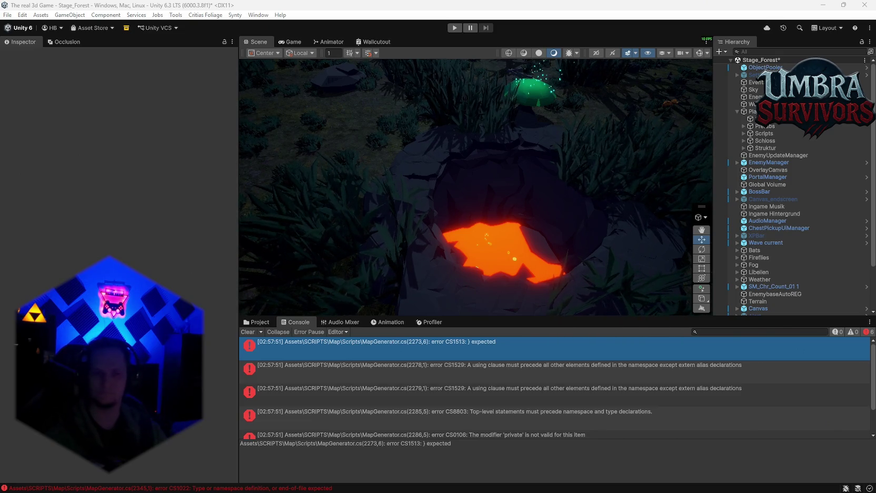
mouse_move(582, 169)
mouse_down()
mouse_move(593, 183)
mouse_move(481, 161)
mouse_move(509, 151)
mouse_move(504, 163)
mouse_move(524, 167)
mouse_move(507, 176)
mouse_move(514, 172)
mouse_move(470, 256)
mouse_move(486, 244)
mouse_up()
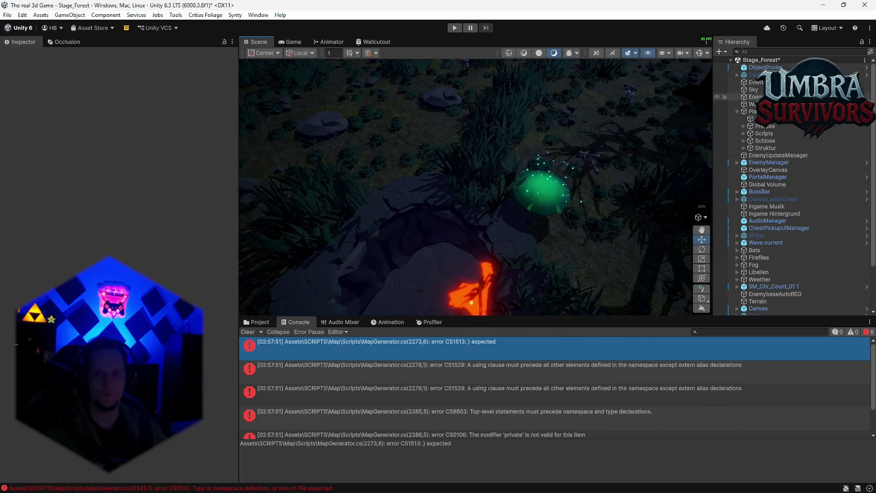
click(753, 97)
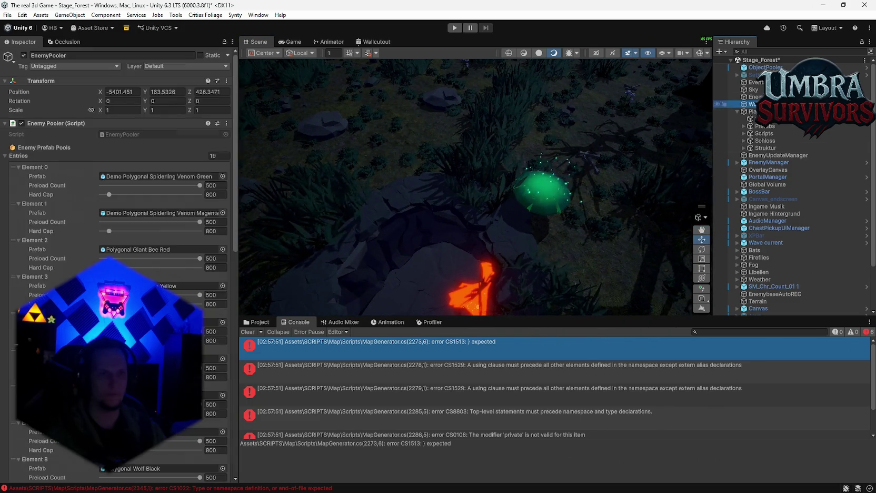
Regenerate the world from WorldGen and orbit to a tilted view.
click(752, 104)
click(232, 123)
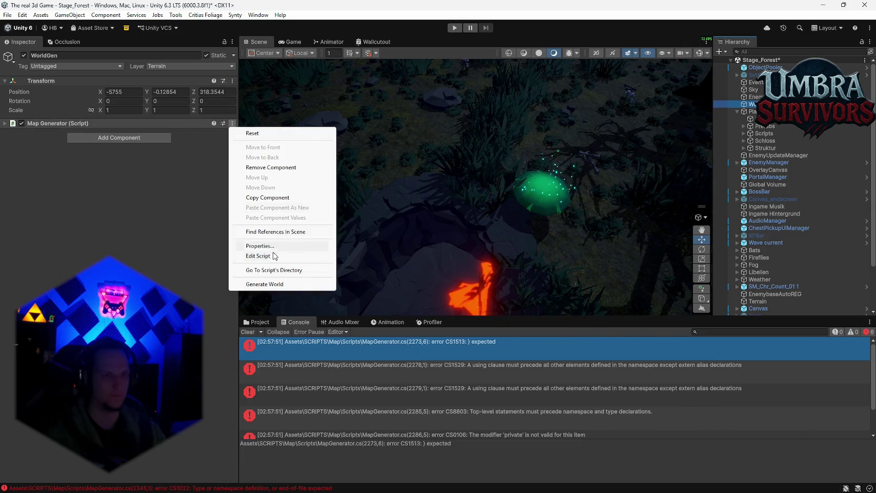
click(266, 285)
mouse_move(499, 196)
mouse_down()
mouse_move(465, 191)
mouse_move(387, 135)
mouse_move(255, 94)
mouse_move(289, 71)
mouse_move(274, 110)
mouse_move(272, 244)
mouse_move(94, 245)
mouse_move(806, 236)
mouse_move(748, 234)
mouse_up()
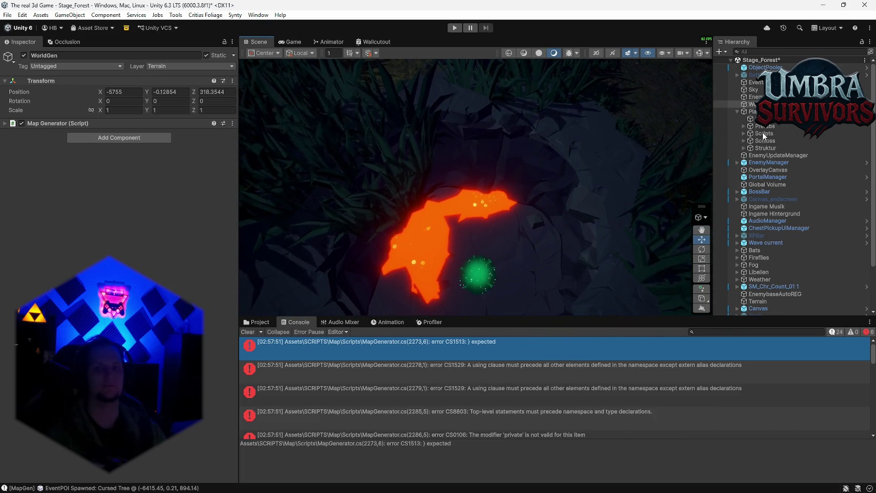
Ping the MapGenerator script and then the WorldGenConfig asset in the Project window.
click(259, 322)
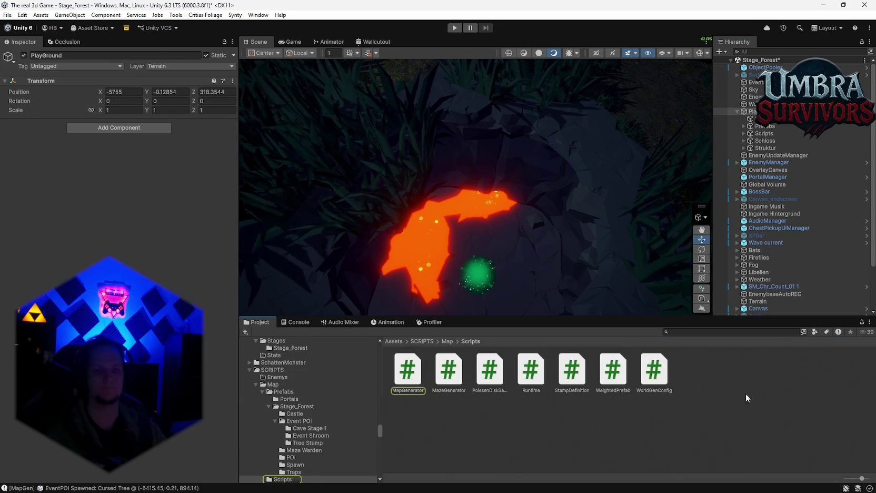
click(736, 105)
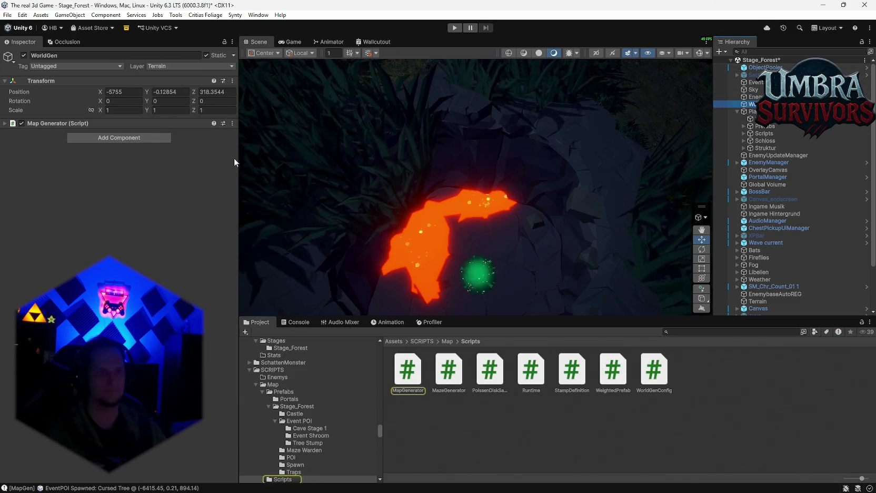
click(6, 124)
click(158, 156)
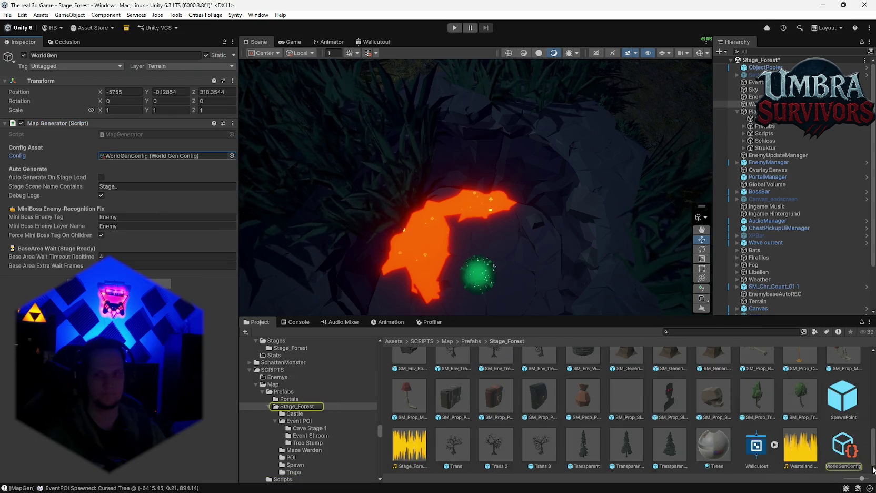
Widen the Inspector and enter 100 for WorldGenConfig's cave No Props Radius and Min Distance To Other POIs.
click(843, 448)
scroll(166, 284, down, 7)
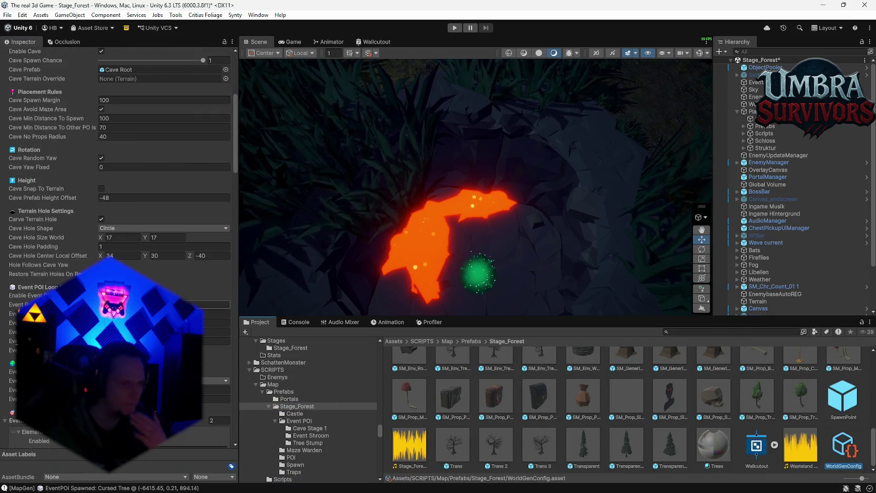
scroll(166, 283, up, 2)
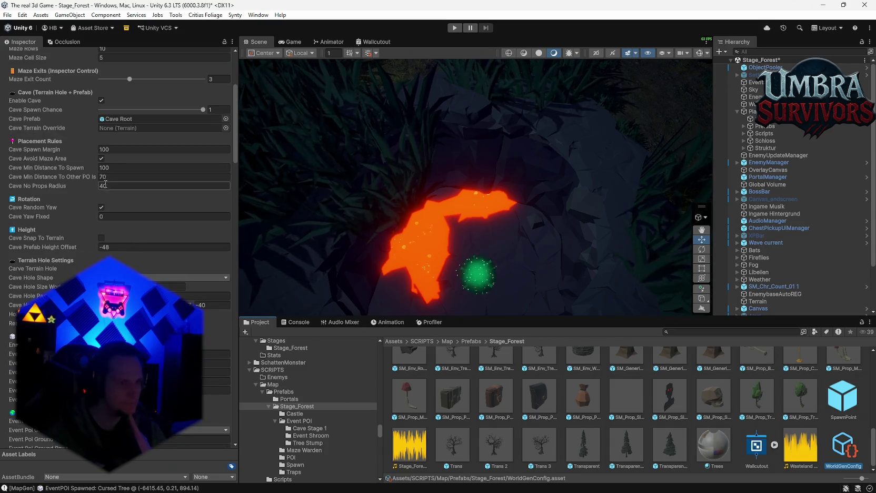
mouse_move(239, 188)
mouse_down()
mouse_move(297, 189)
mouse_move(275, 191)
mouse_up()
click(136, 185)
text(100)
click(131, 177)
text(100)
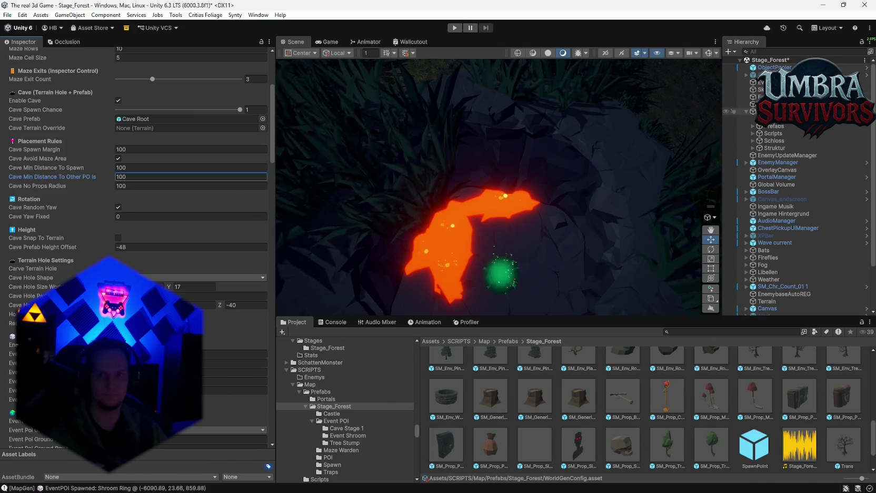
Regenerate the world with the new cave settings and orbit over the regenerated terrain.
click(753, 105)
click(269, 123)
click(303, 285)
mouse_move(569, 210)
mouse_down()
mouse_move(506, 60)
mouse_move(411, 51)
mouse_move(391, 182)
mouse_move(337, 168)
mouse_up()
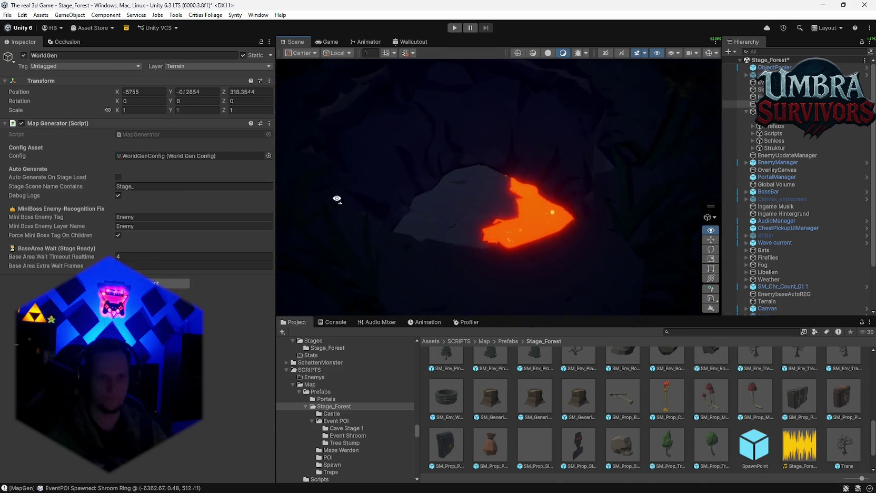
mouse_move(369, 131)
mouse_down()
mouse_move(688, 134)
mouse_move(440, 124)
mouse_move(234, 155)
mouse_move(179, 154)
mouse_move(147, 169)
mouse_up()
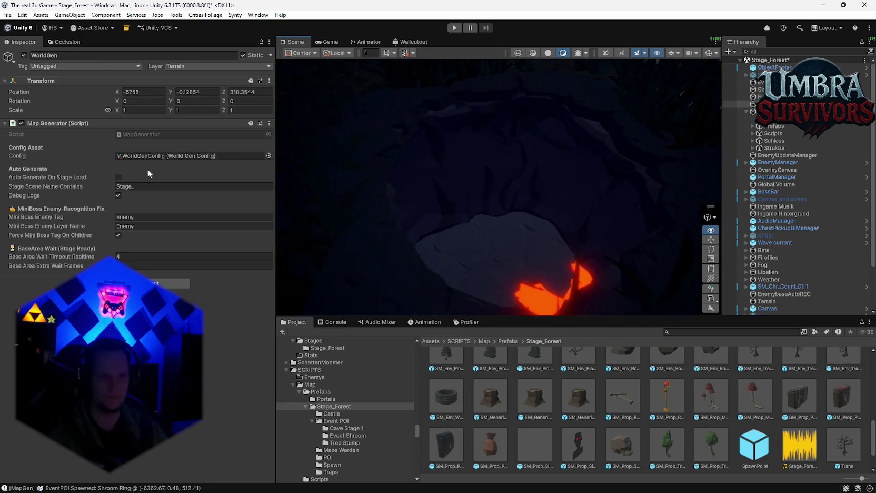
Check EnemyPooler and WorldGenConfig again, then bring up WorldGen's Map Generator options.
click(759, 96)
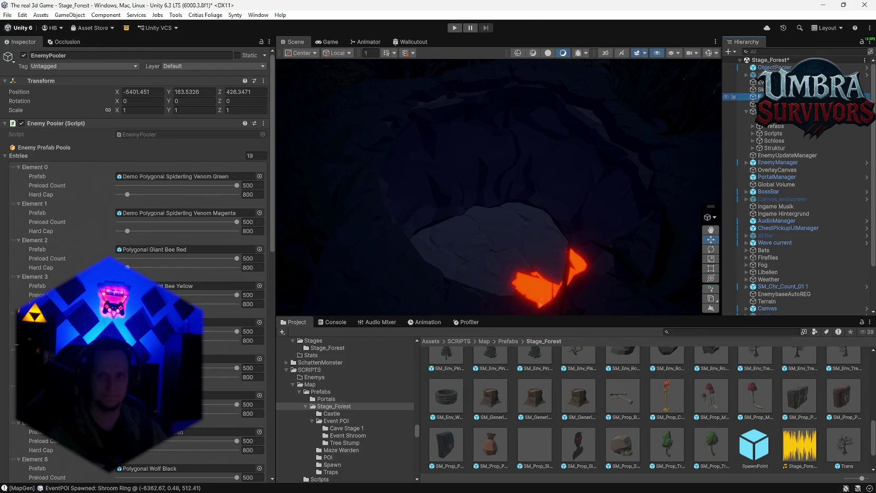
scroll(724, 432, down, 2)
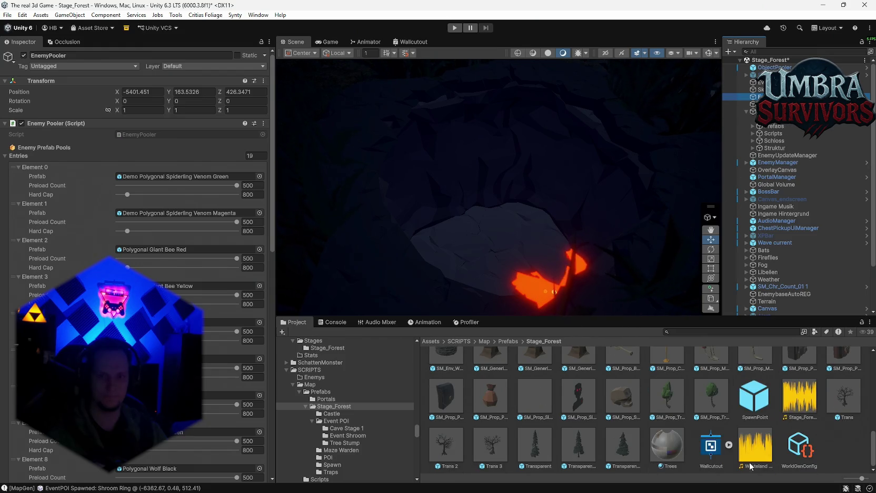
click(799, 447)
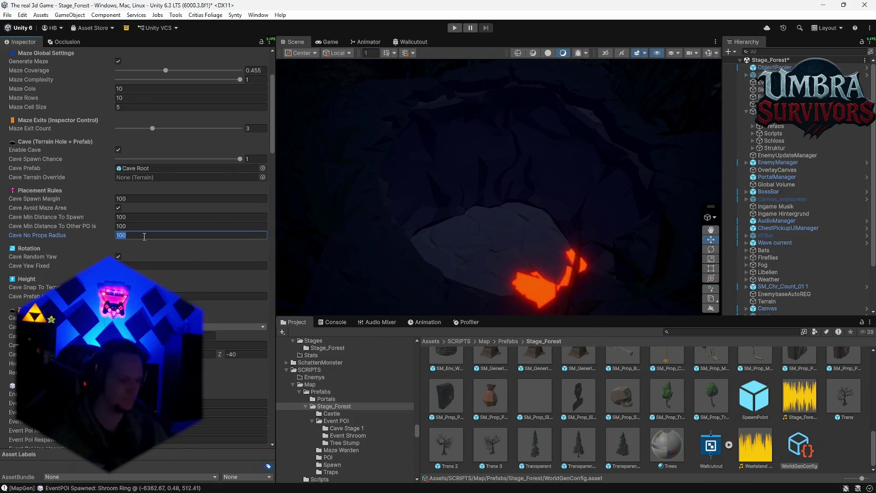
text(50)
mouse_move(555, 167)
mouse_down()
mouse_move(524, 126)
mouse_move(593, 151)
mouse_up()
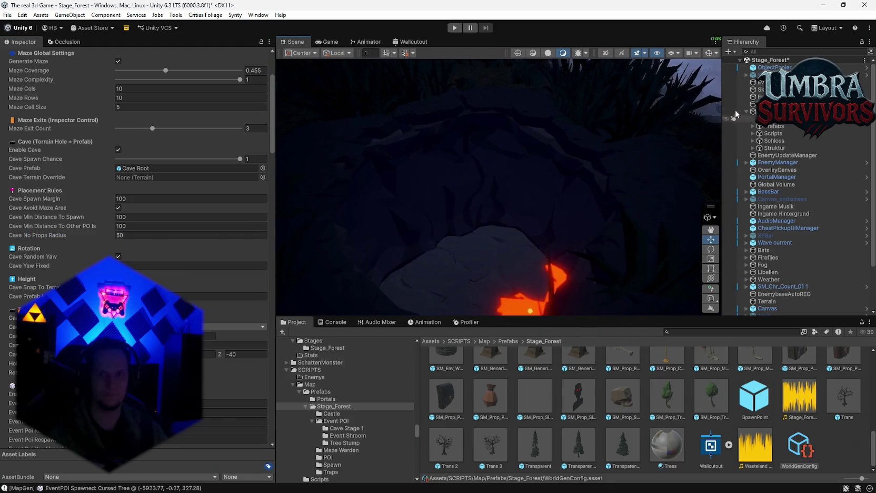
click(737, 104)
click(270, 123)
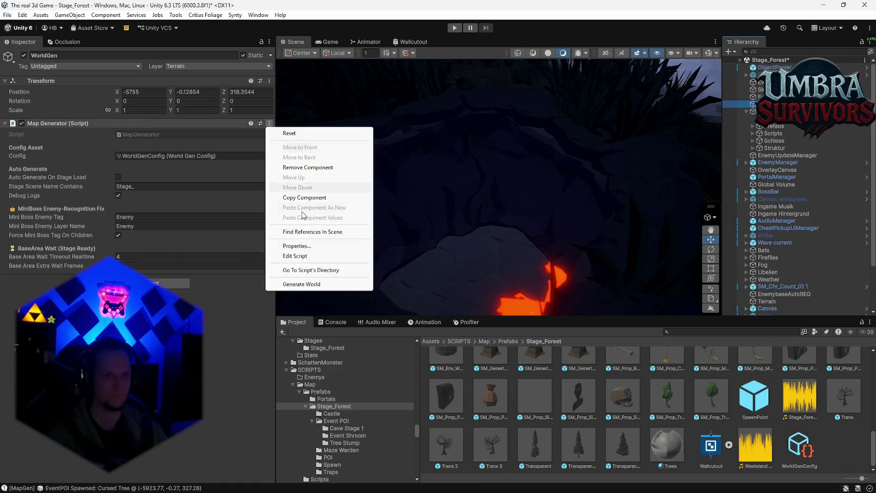
Generate World with the updated cave settings and orbit from a wide forest view down to the rock.
click(287, 285)
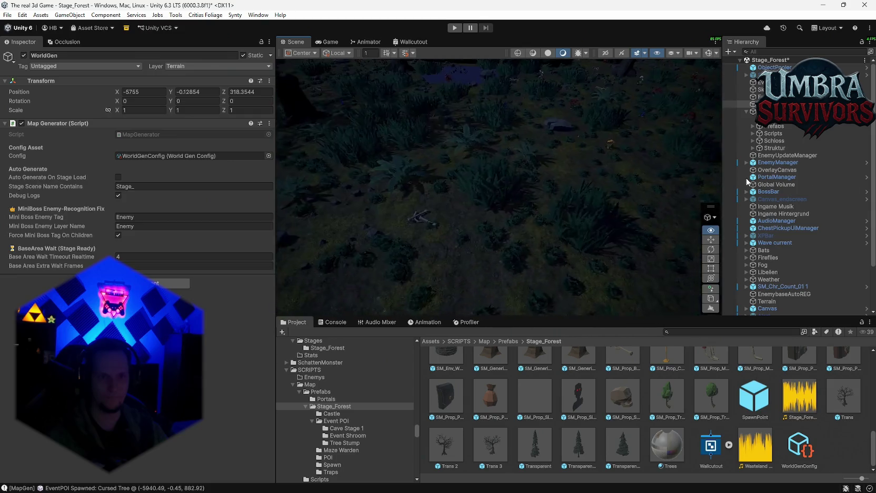
drag(503, 186, 290, 157)
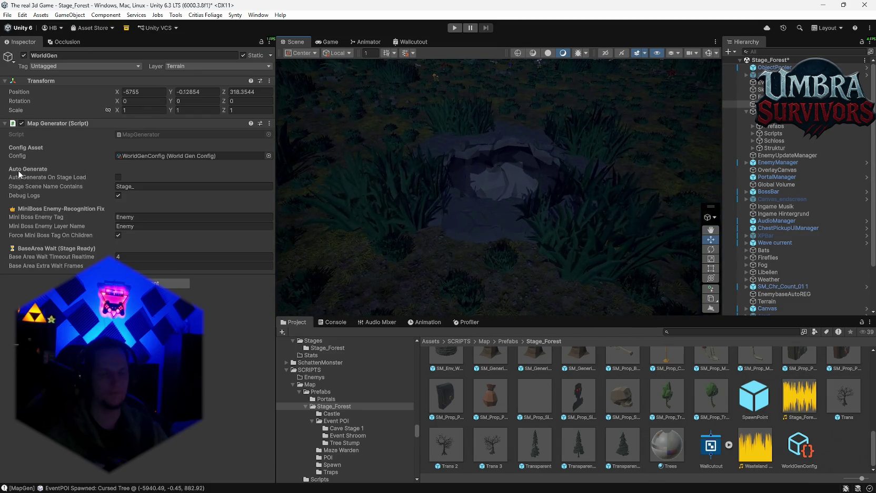
mouse_move(503, 178)
mouse_down()
mouse_move(546, 176)
mouse_move(532, 176)
mouse_up()
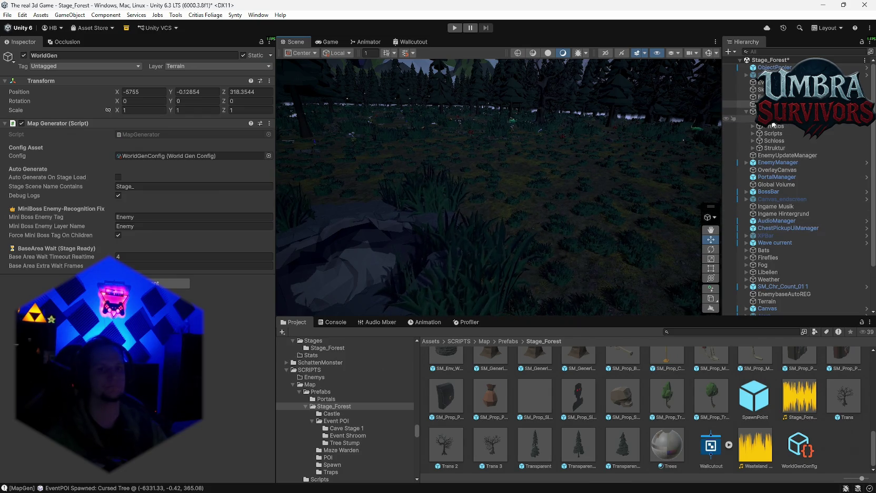
mouse_move(503, 151)
mouse_down()
mouse_move(274, 178)
mouse_move(536, 160)
mouse_move(490, 156)
mouse_up()
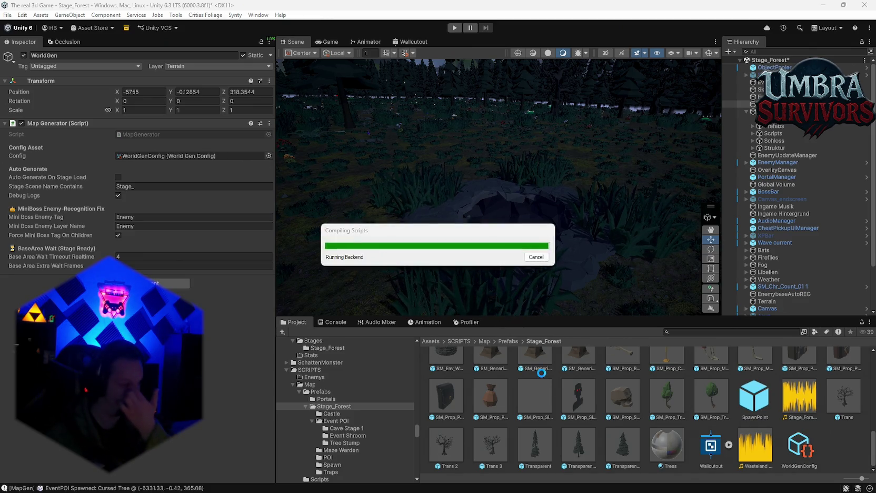
Show the Console's compile-error list, then inspect a warning once recompiling finishes.
click(334, 322)
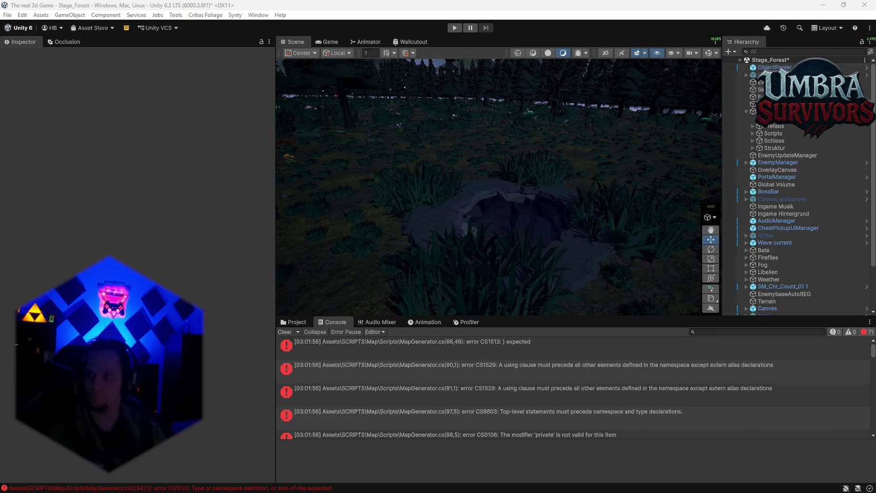
click(595, 414)
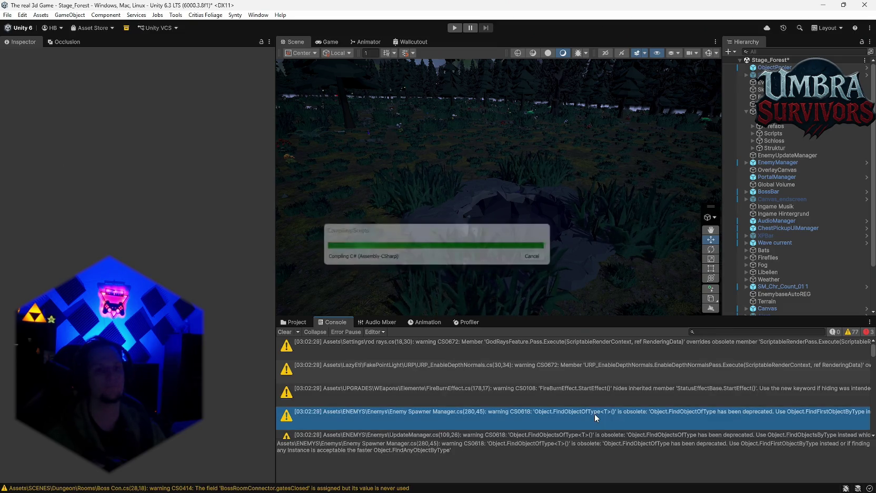
Clear the Console's old warnings, read a MapGenerator.cs compile error, then select a grass object.
click(285, 333)
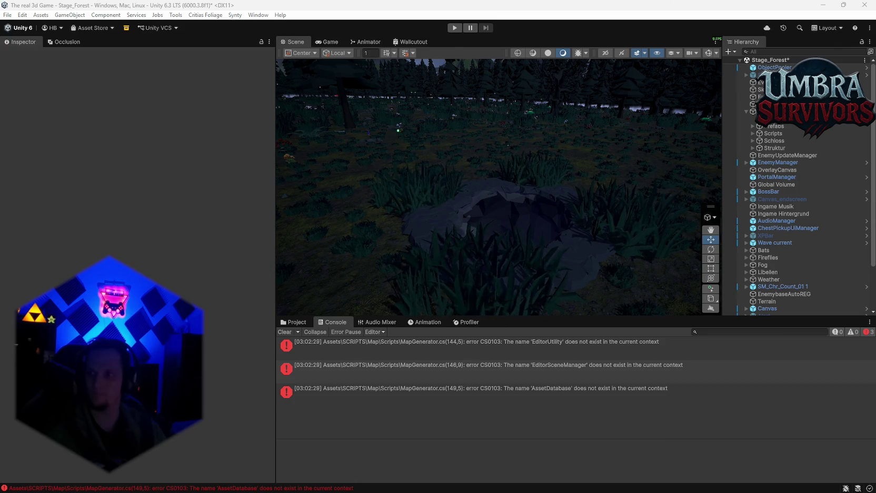
click(534, 398)
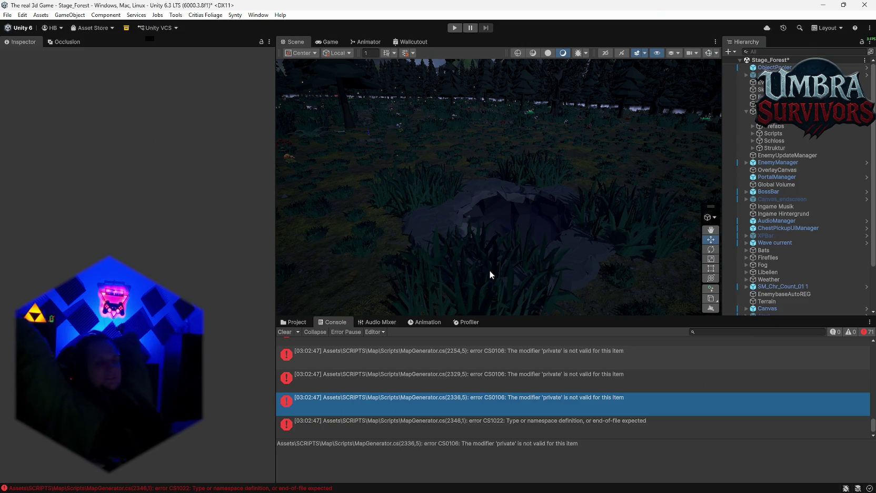
click(490, 274)
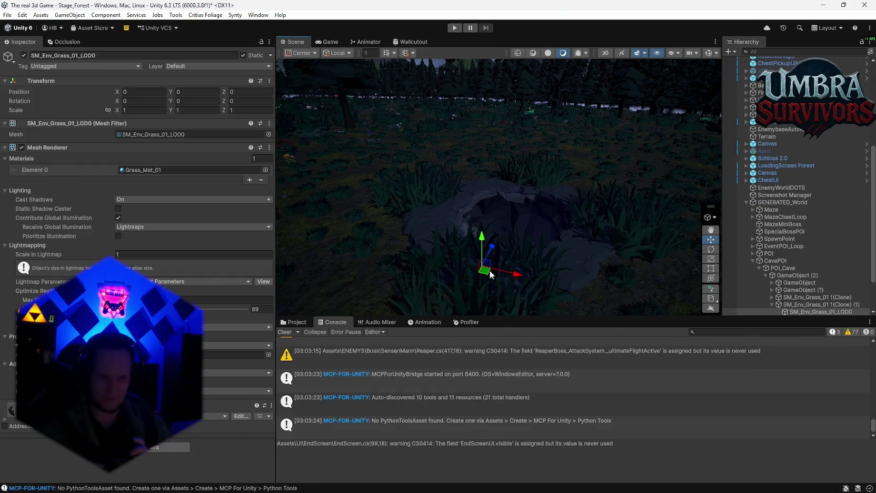
Browse the Map scripts folder, then inspect the SM_Env_Grass_01_LOD0 grass mesh under the cave POI.
click(294, 323)
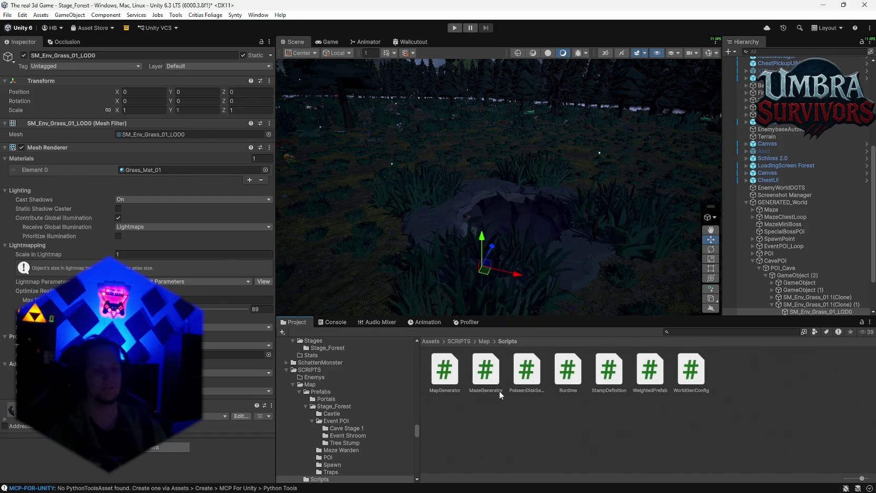
scroll(370, 411, down, 3)
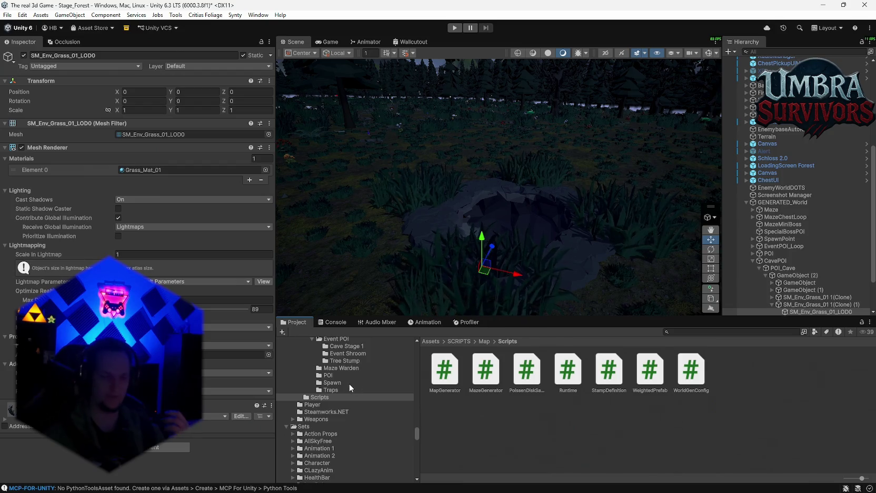
scroll(381, 428, up, 6)
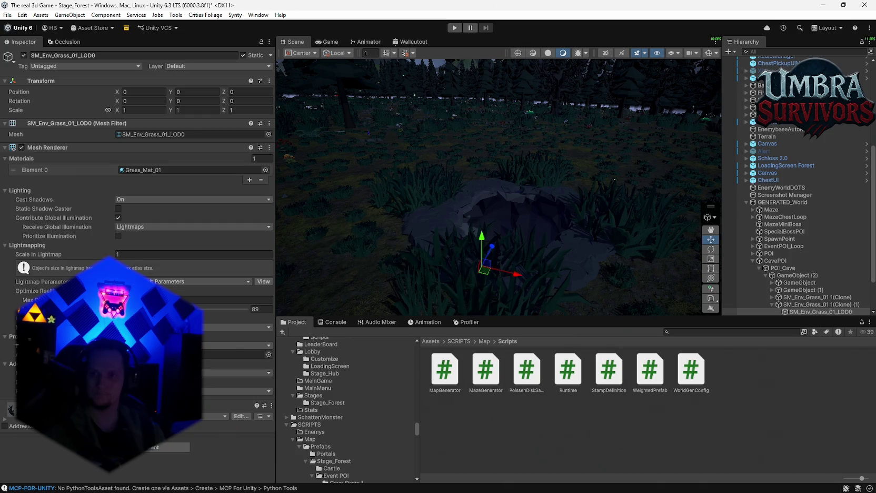
scroll(345, 408, down, 3)
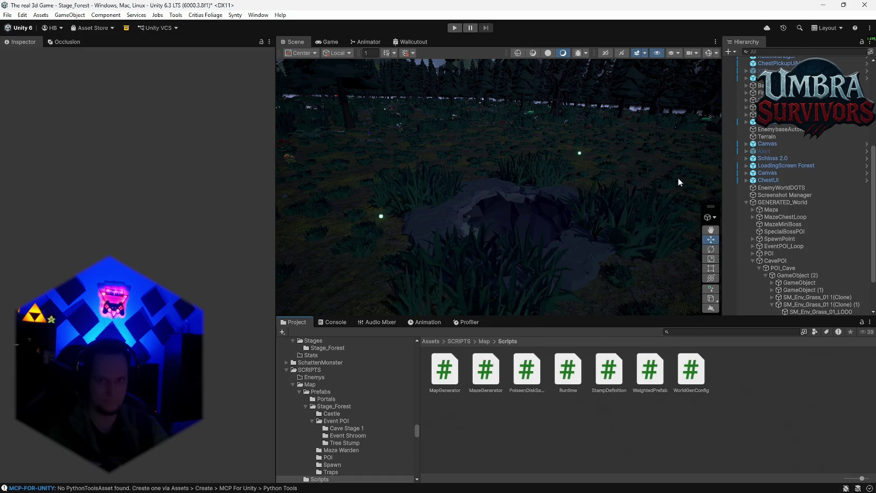
click(392, 161)
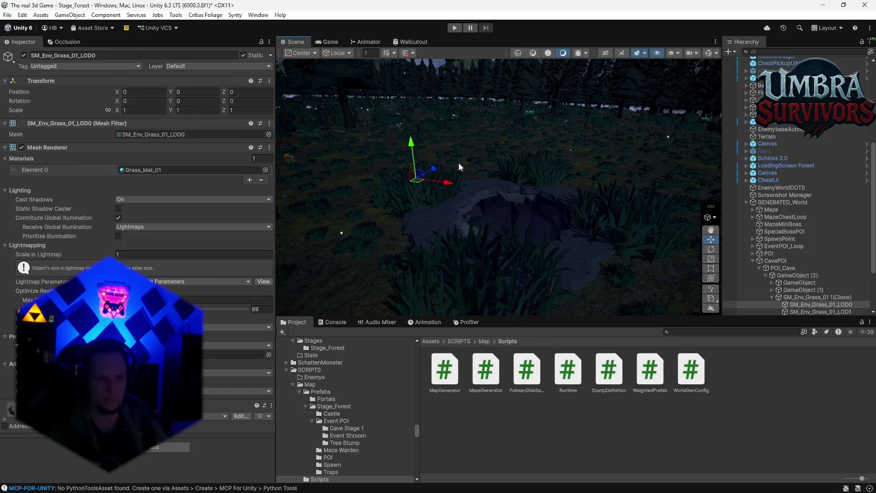
scroll(523, 193, down, 3)
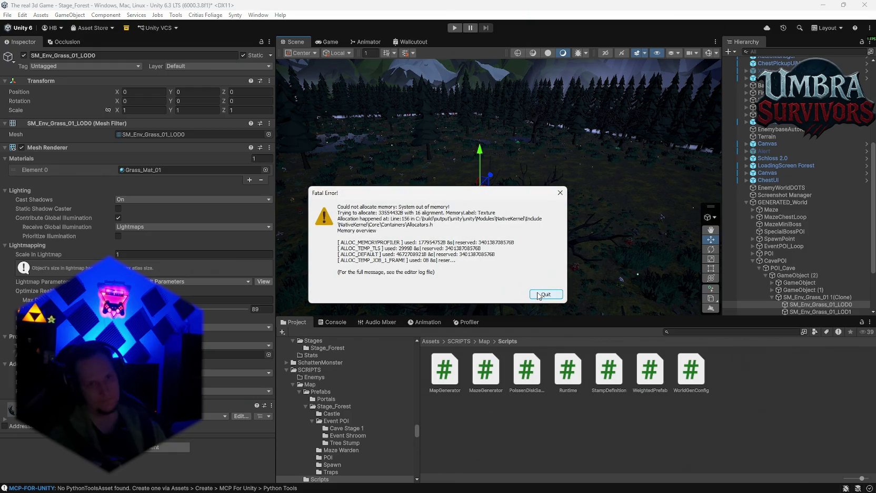
Quit Unity from the out-of-memory Fatal Error dialog.
click(546, 294)
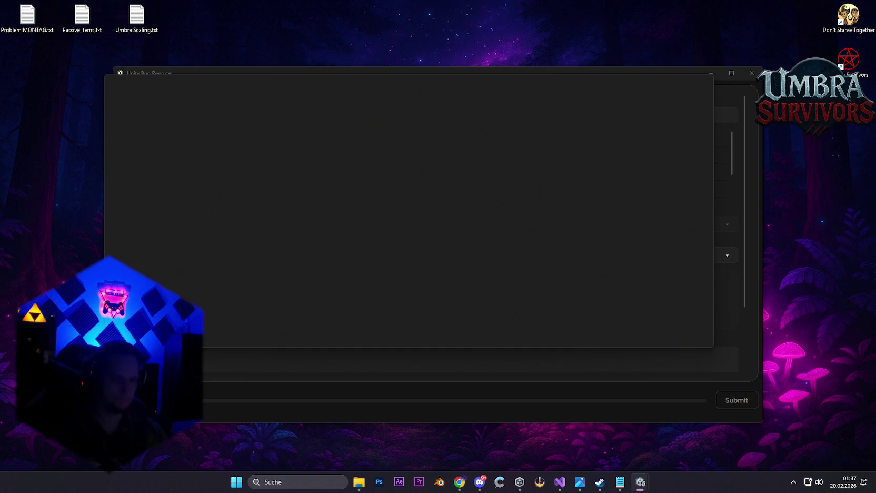
Bring up the Ctrl+Alt+Del screen, cancel back to the desktop, and close the Unity Bug Reporter.
key(ctrl+alt+Delete)
click(421, 279)
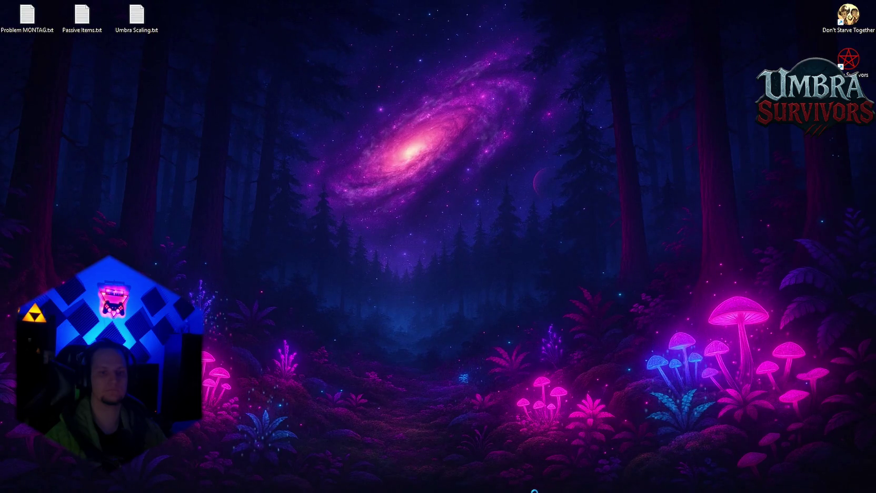
mouse_move(554, 476)
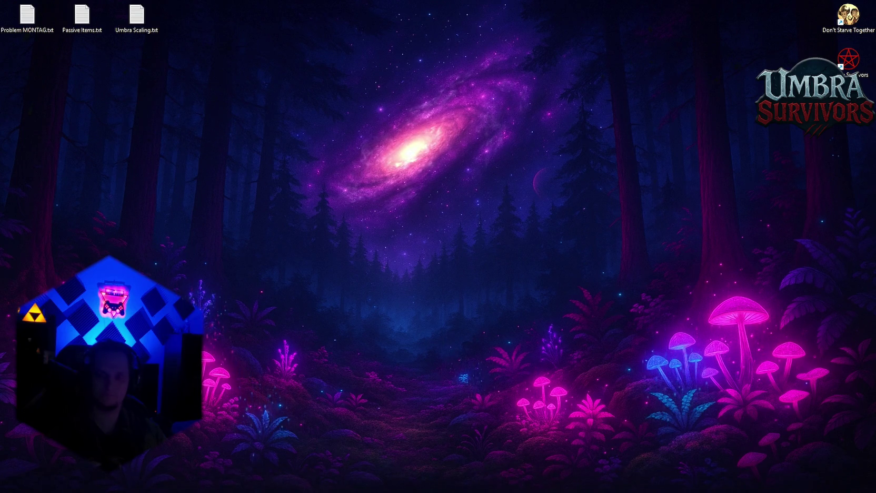
Reopen Umbra Survivors from Unity Hub, declining to recover the old scene backups.
mouse_move(397, 463)
click(538, 480)
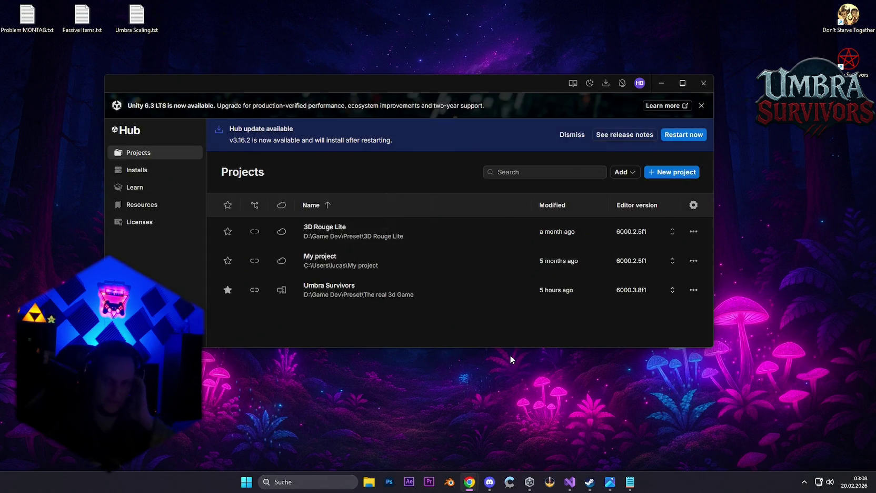
click(384, 295)
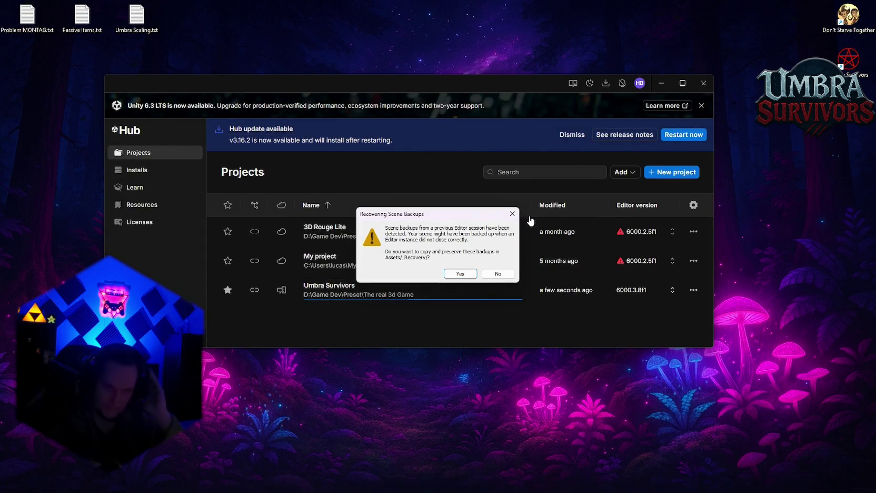
click(497, 273)
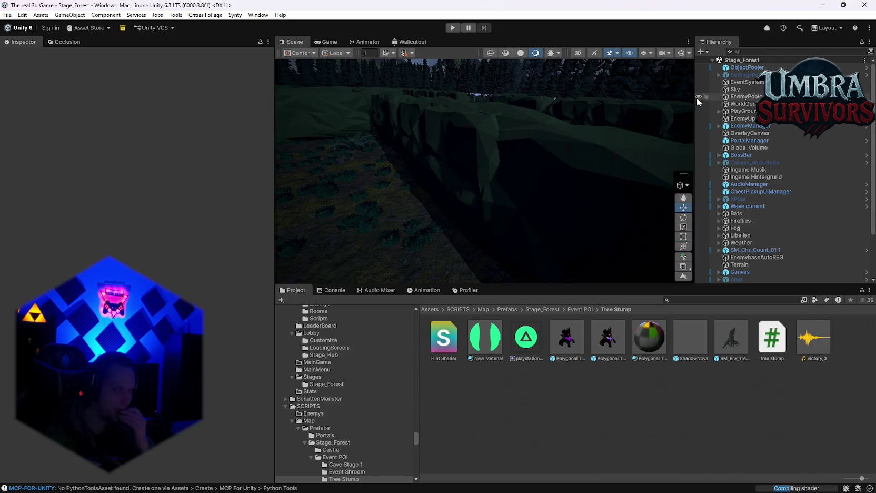
Open the Cave Root prefab from Cave Stage 1, orbit the lava cave, and return to Stage_Forest.
scroll(341, 412, down, 3)
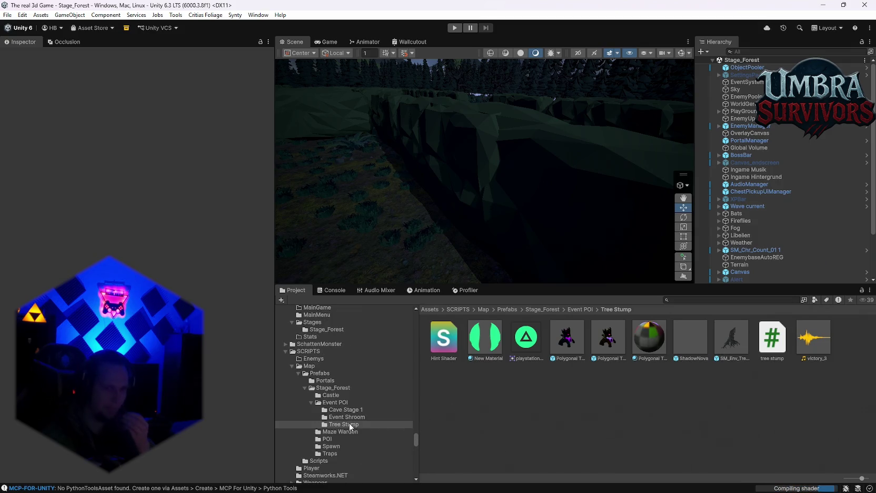
click(342, 411)
click(481, 347)
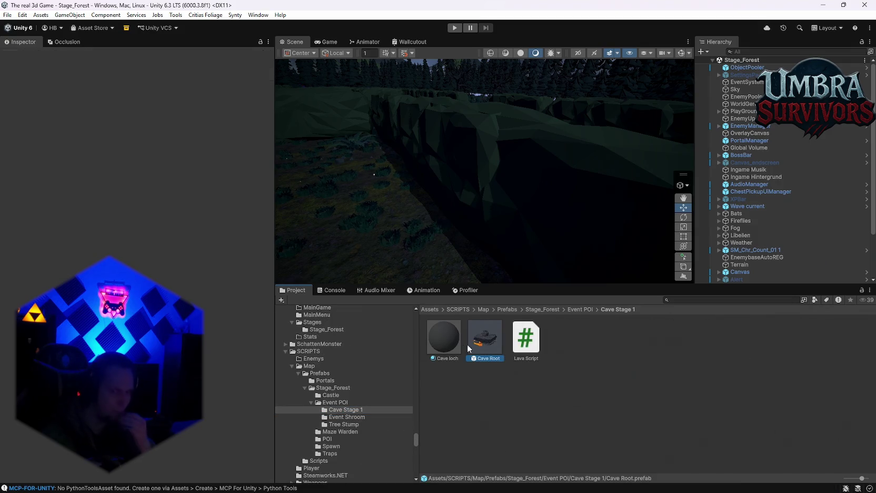
double_click(481, 347)
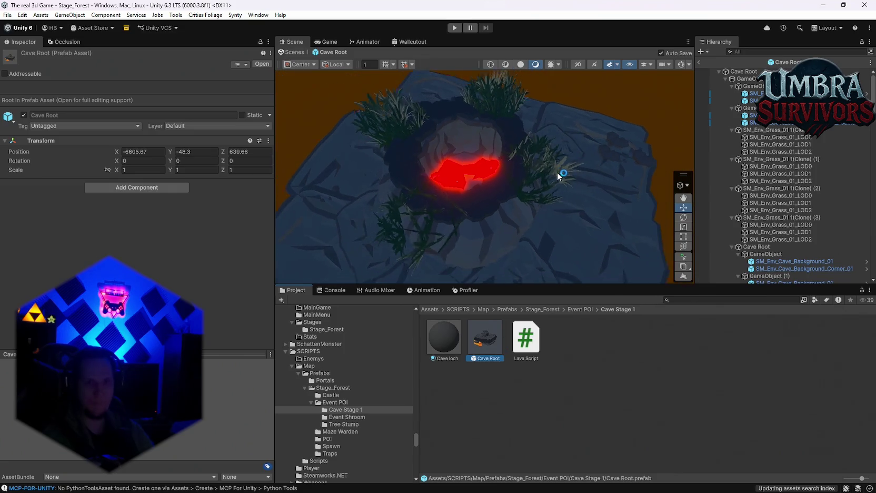
scroll(508, 202, up, 3)
mouse_move(442, 151)
mouse_down()
mouse_move(643, 234)
mouse_move(544, 206)
mouse_move(505, 165)
mouse_move(534, 244)
mouse_move(522, 168)
mouse_move(476, 113)
mouse_up()
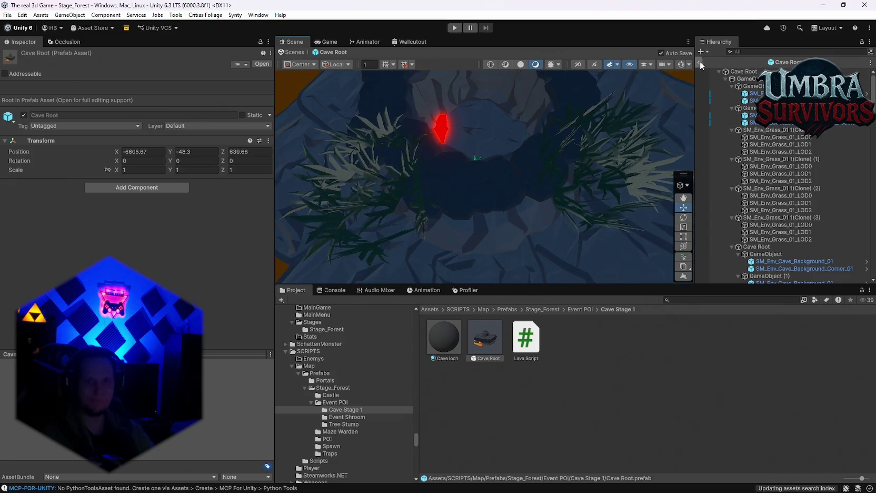
click(700, 62)
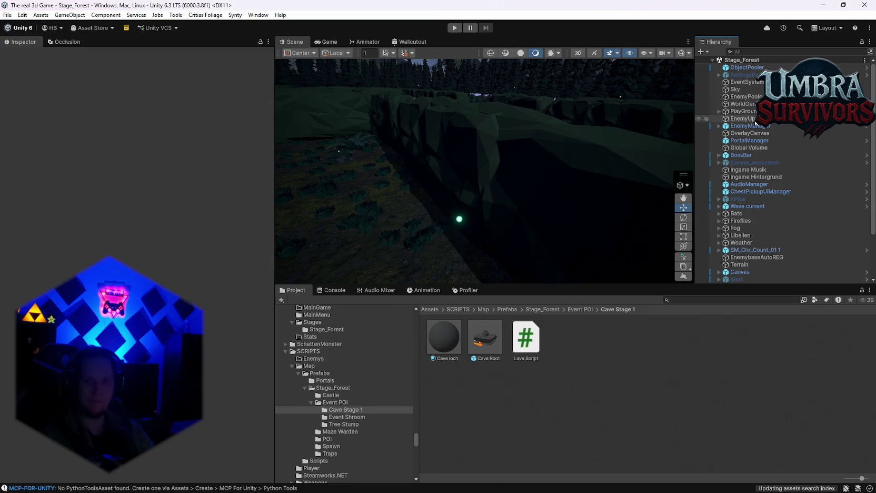
click(748, 97)
Open WorldGen's WorldGenConfig asset and scroll its Inspector to the Cave options.
click(745, 104)
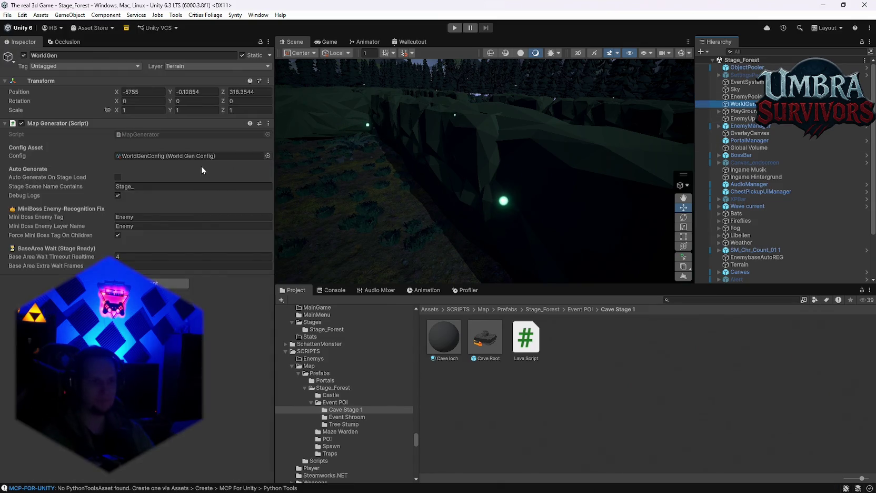
click(180, 156)
click(623, 448)
scroll(137, 211, down, 10)
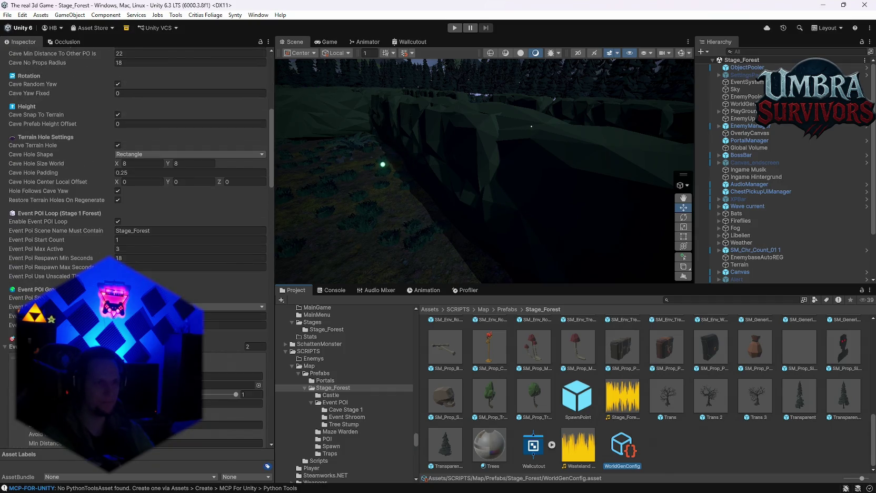
scroll(137, 211, up, 5)
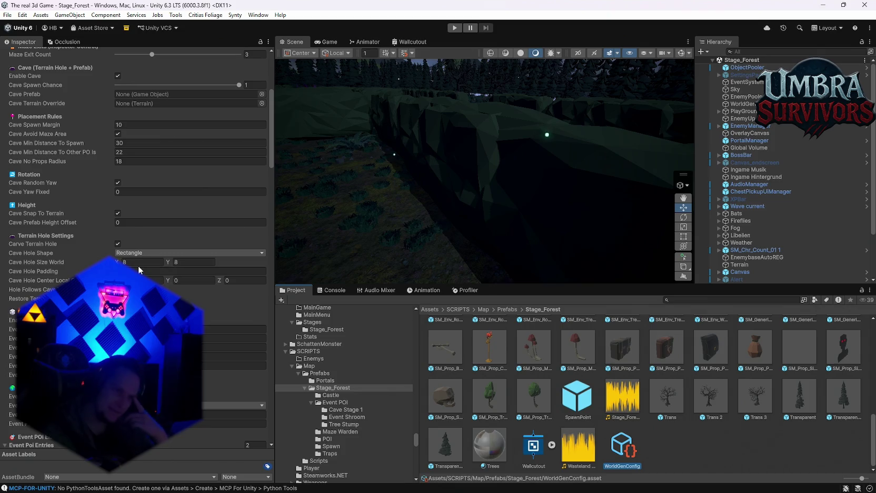
scroll(137, 211, up, 3)
scroll(137, 211, up, 5)
scroll(137, 211, down, 5)
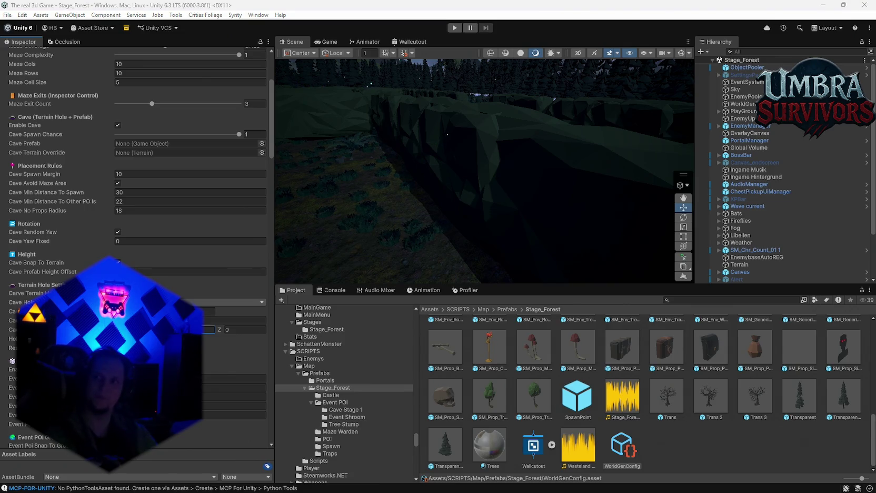
key(alt+Tab)
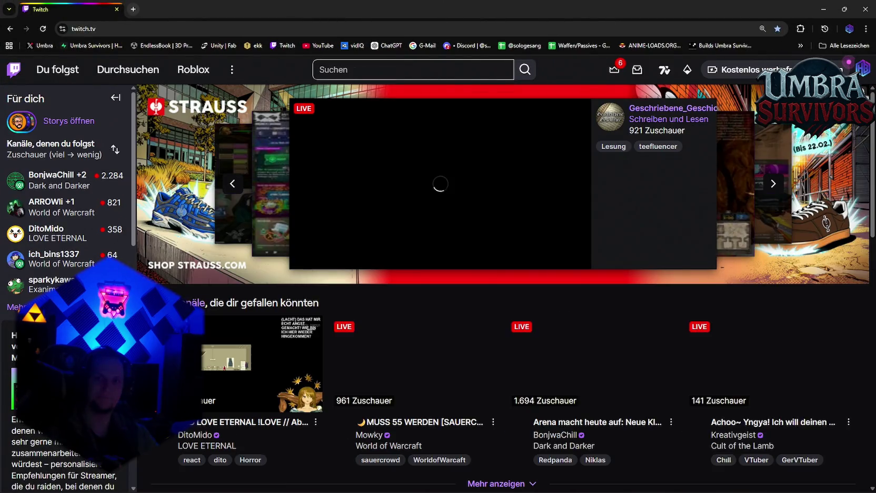
Open the Creator Dashboard's Stream-Übersicht and seek the last stream's VOD to 04:52:08.
click(863, 68)
click(737, 146)
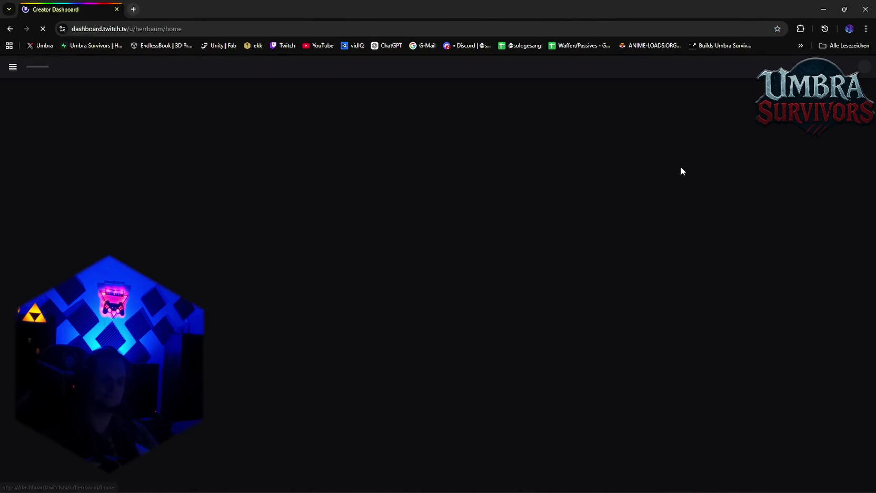
click(65, 160)
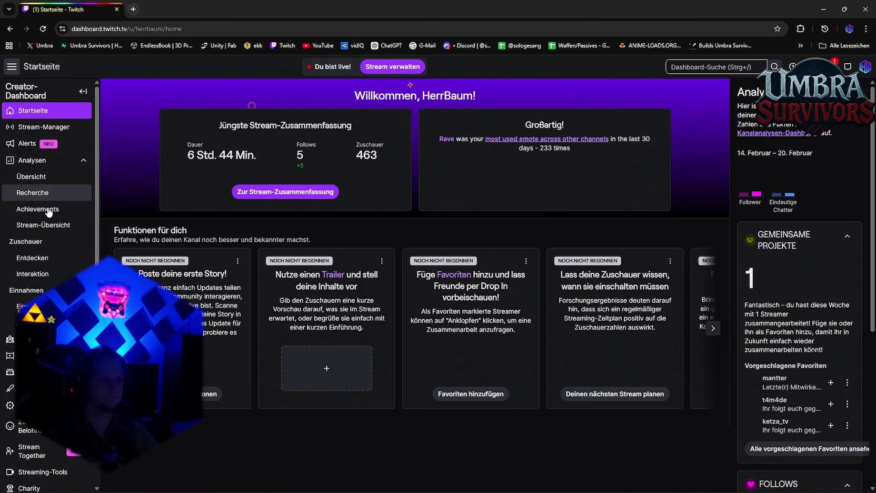
click(44, 225)
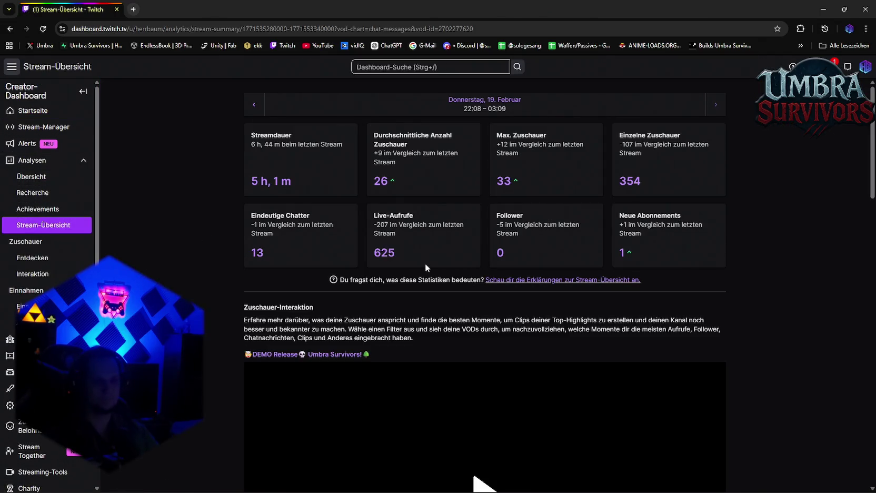
scroll(425, 263, down, 5)
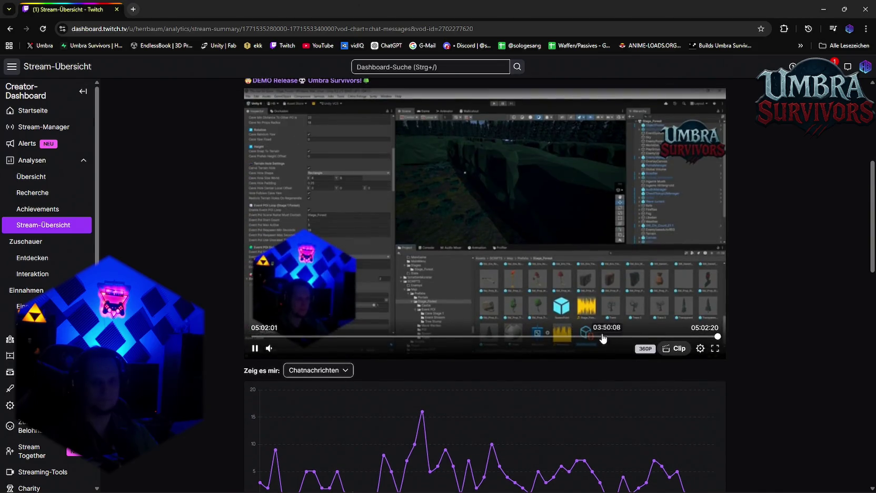
mouse_move(323, 350)
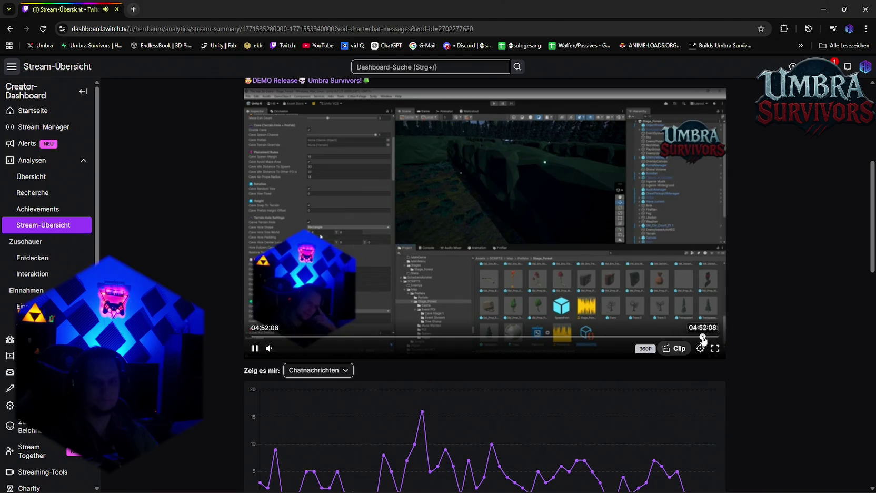
click(702, 336)
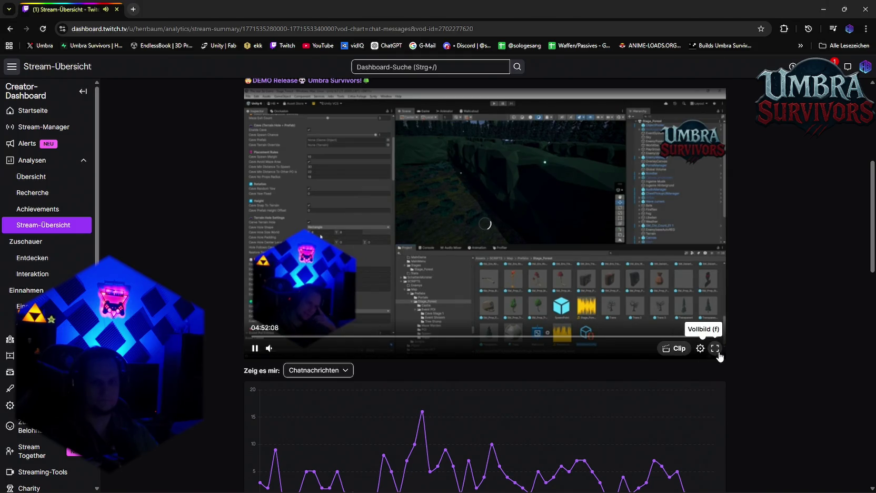
Watch the VOD full screen and check the video player settings.
key(f)
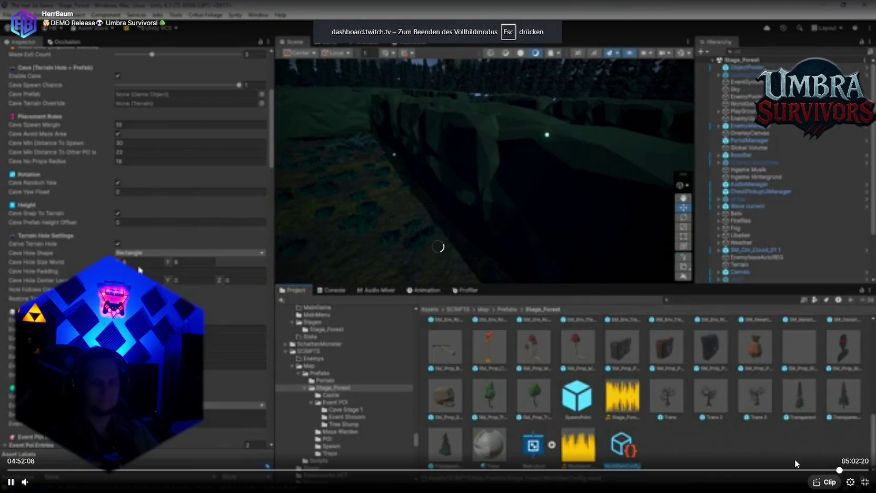
click(850, 482)
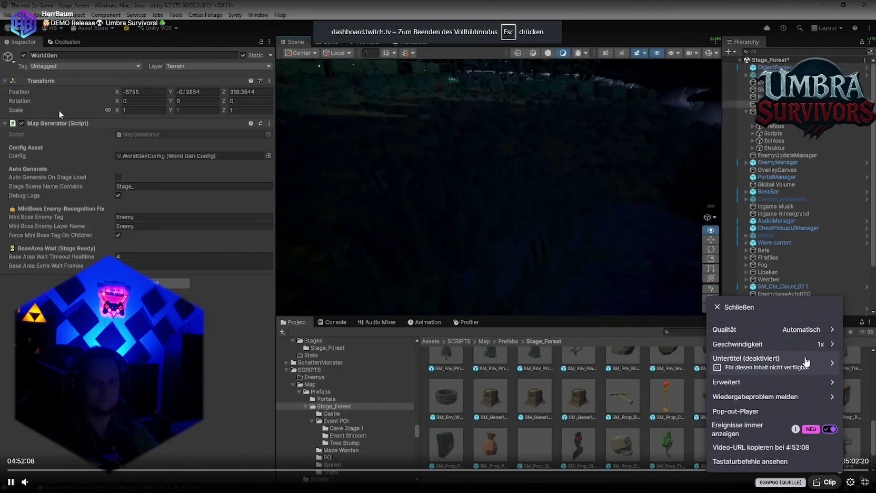
click(810, 448)
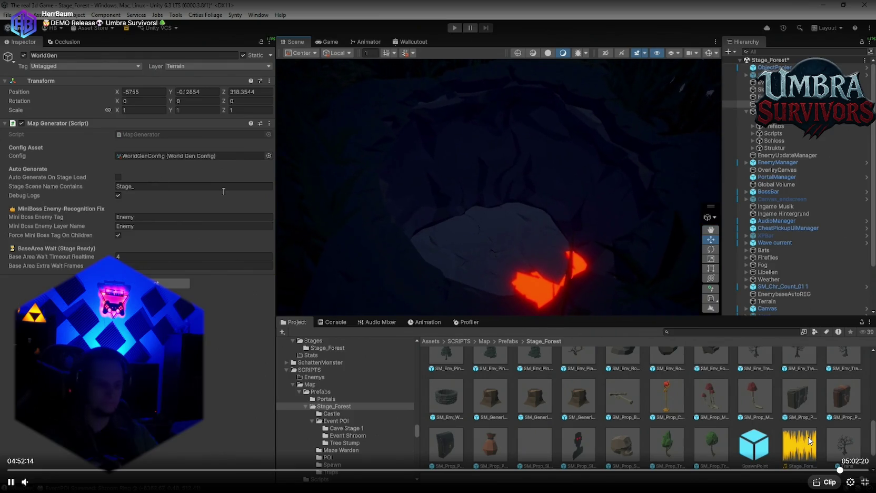
Rewind the recording and pause it on the cave generation settings, then return to Unity.
key(Left)
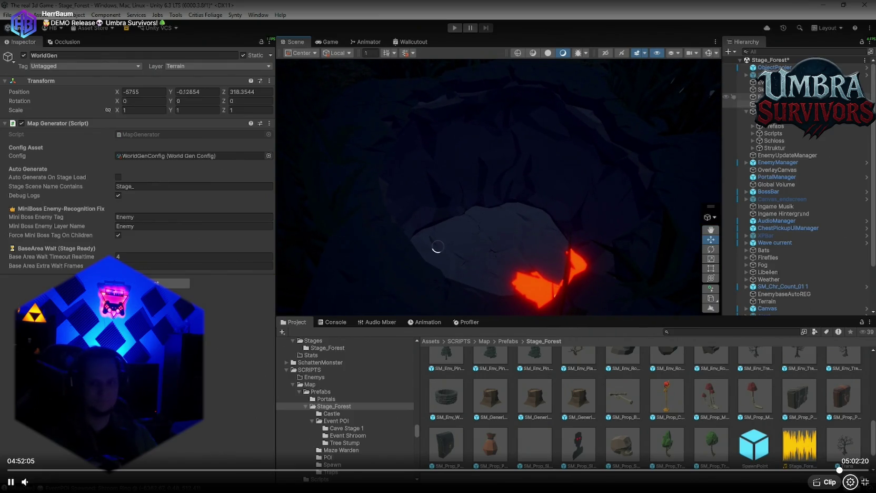
click(838, 470)
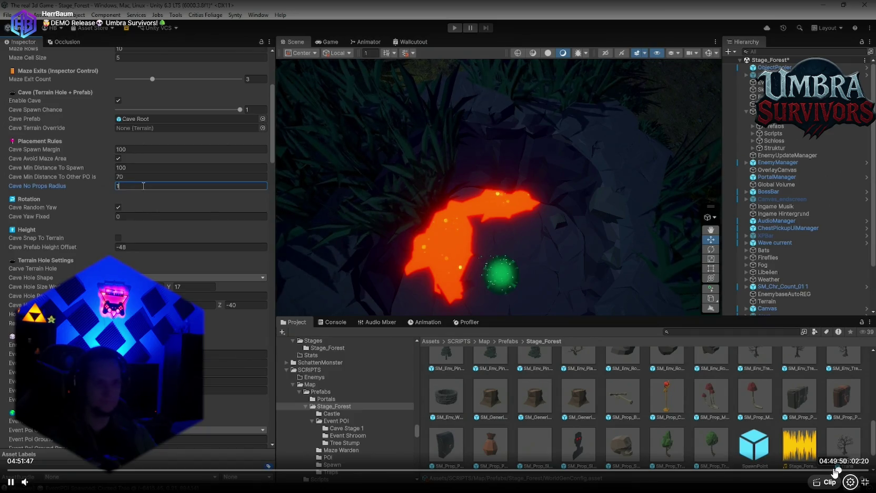
key(Left)
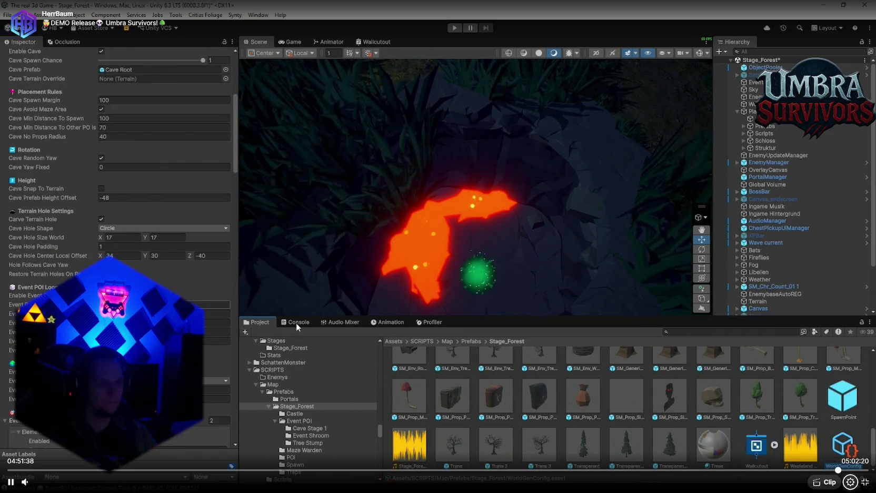
key(space)
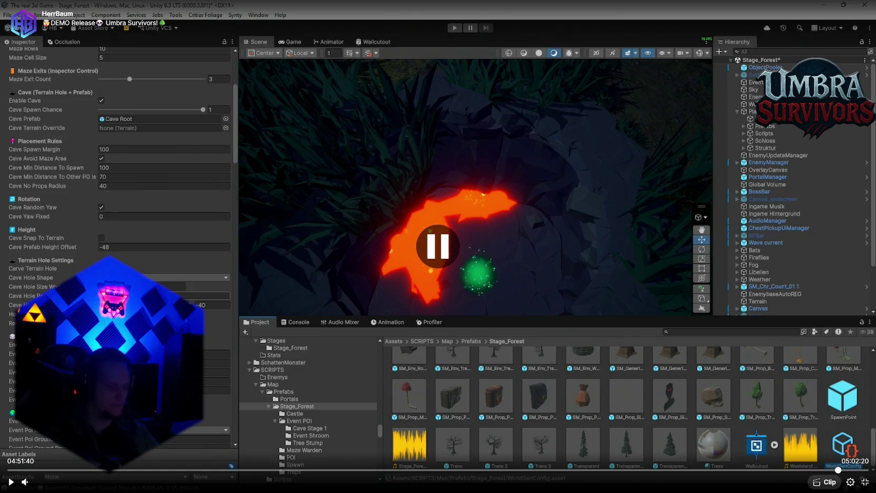
key(Left)
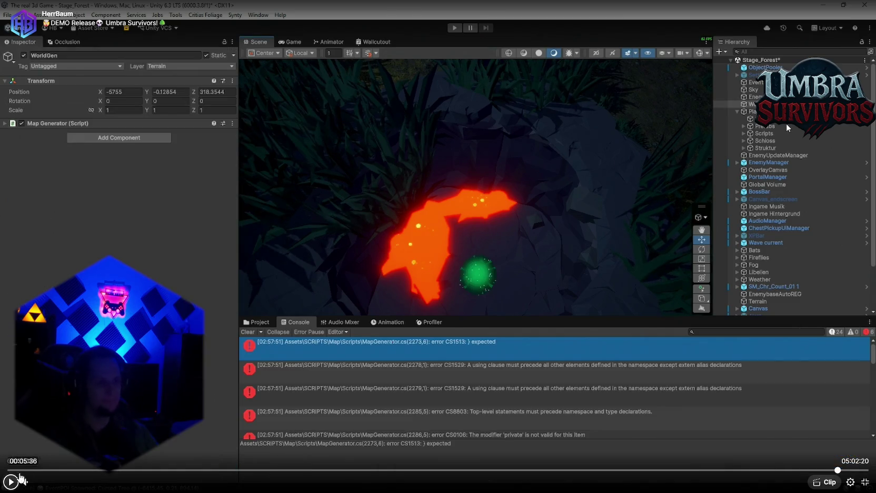
click(11, 482)
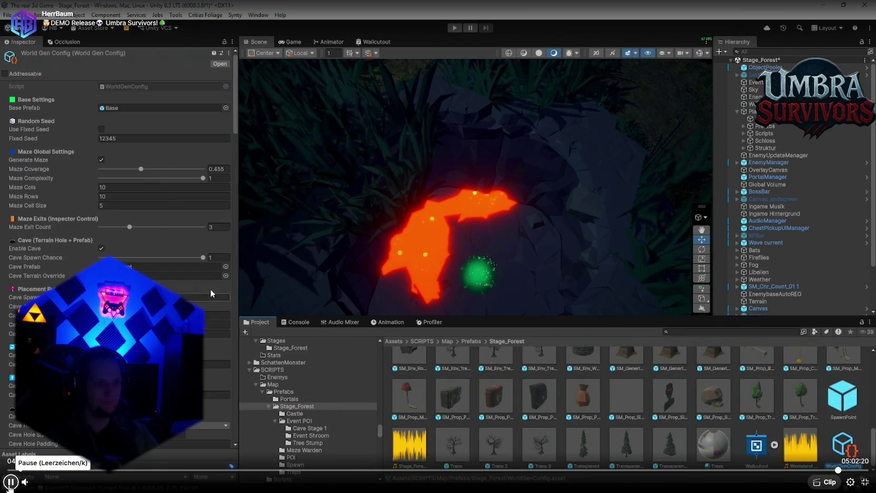
click(10, 486)
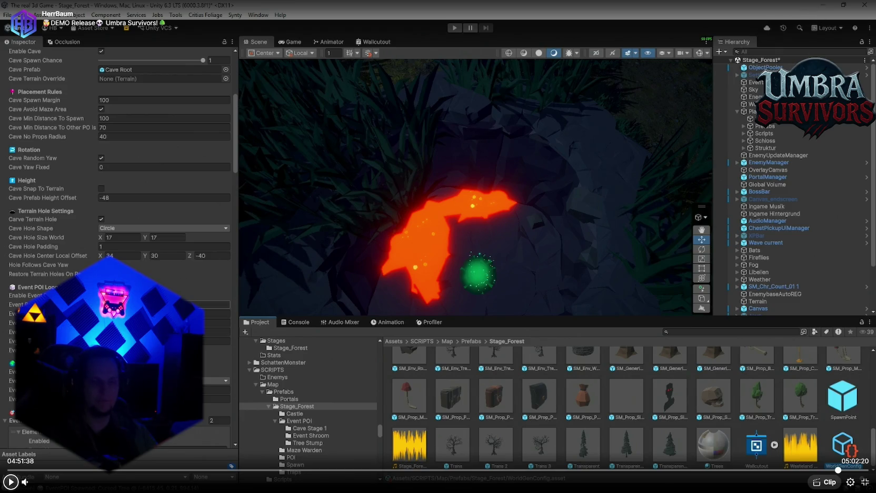
key(alt+Tab)
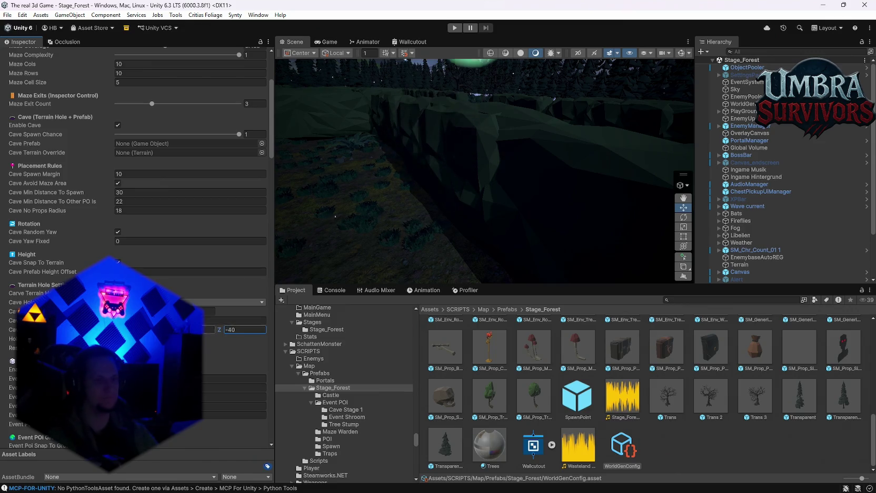
Scroll through the WorldGenConfig Inspector to review its cave and maze settings.
scroll(239, 299, down, 10)
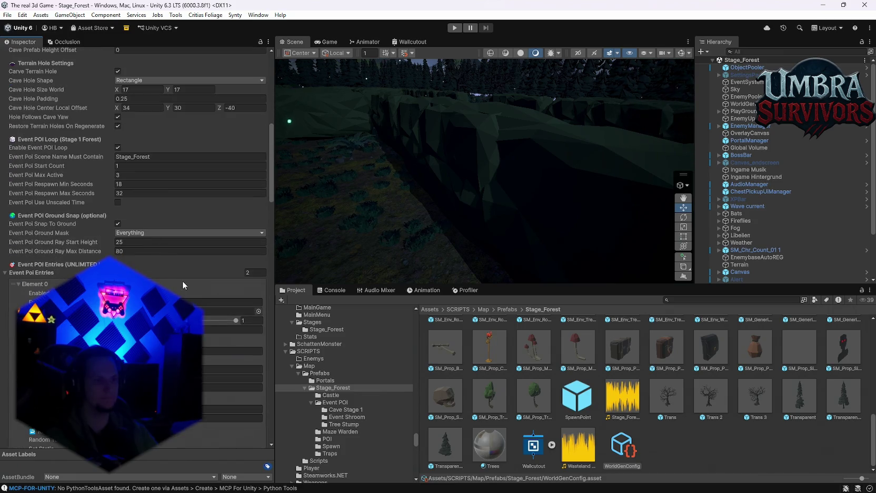
scroll(185, 280, up, 8)
scroll(217, 301, up, 3)
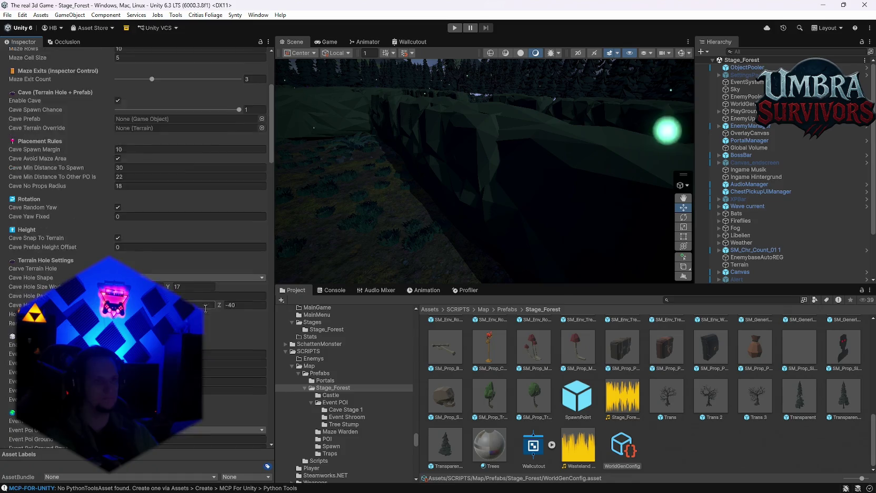
scroll(204, 282, up, 5)
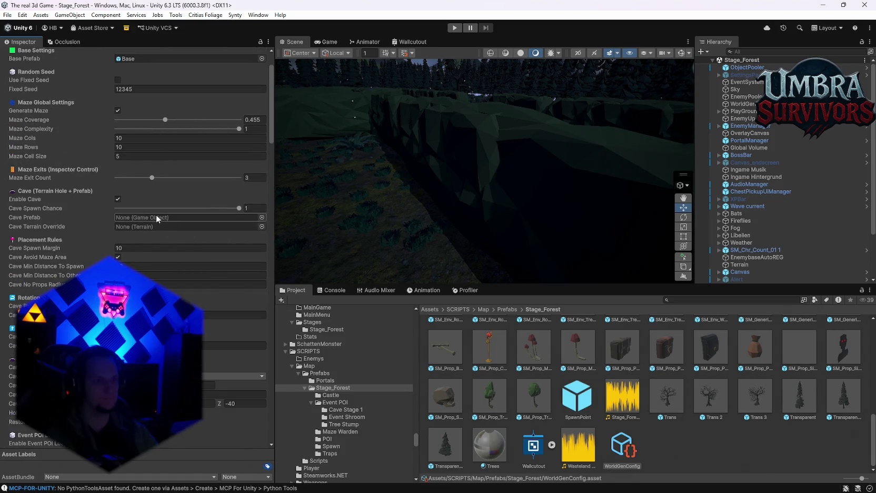
scroll(529, 365, up, 6)
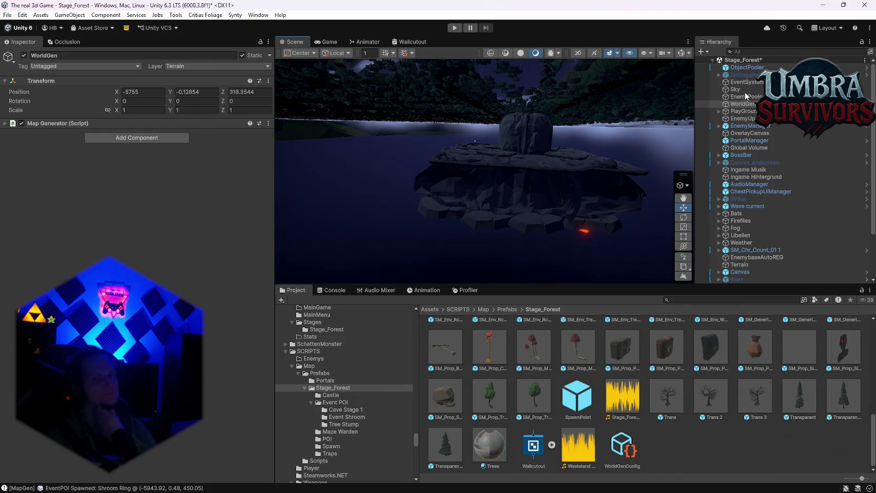
Expand Map Generator and regenerate the world with Generate World, orbiting around the rock island.
click(4, 123)
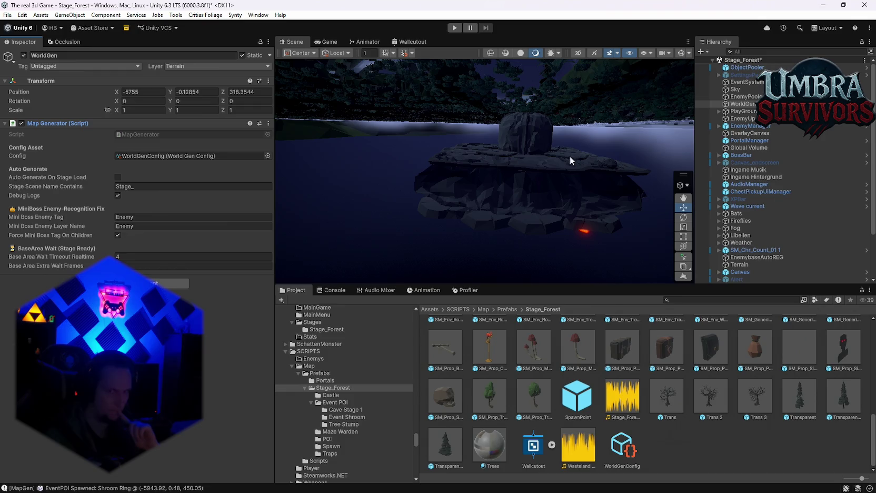
drag(569, 155, 279, 171)
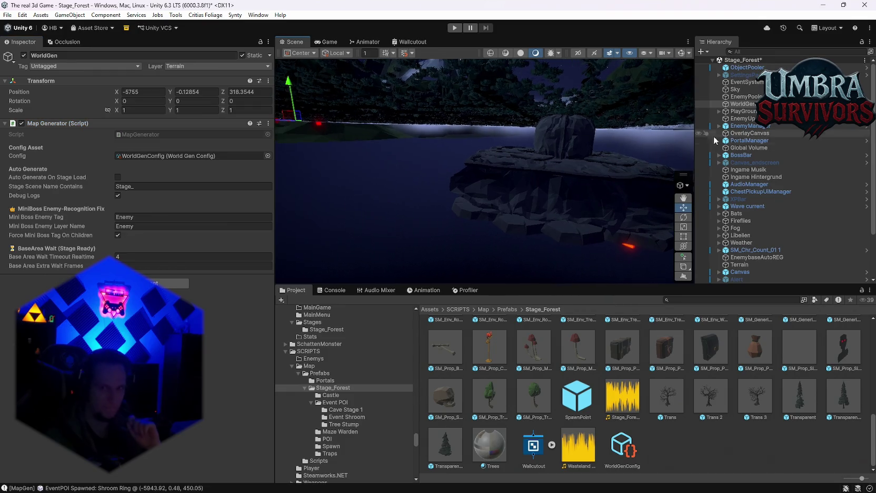
click(268, 123)
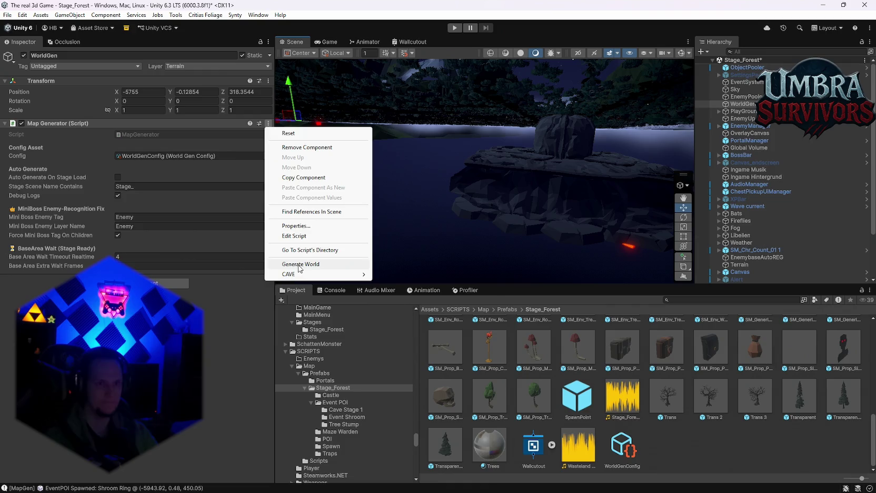
click(494, 190)
mouse_move(518, 185)
mouse_down()
mouse_move(286, 167)
mouse_move(535, 171)
mouse_up()
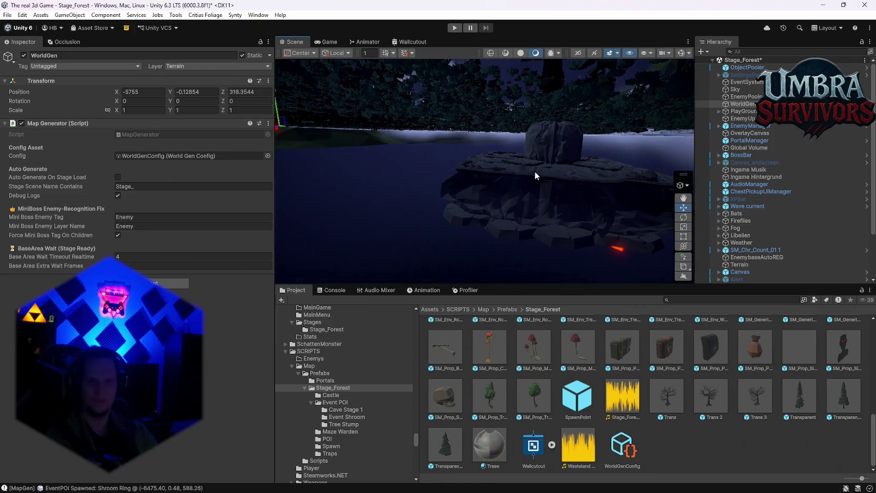
scroll(766, 237, down, 3)
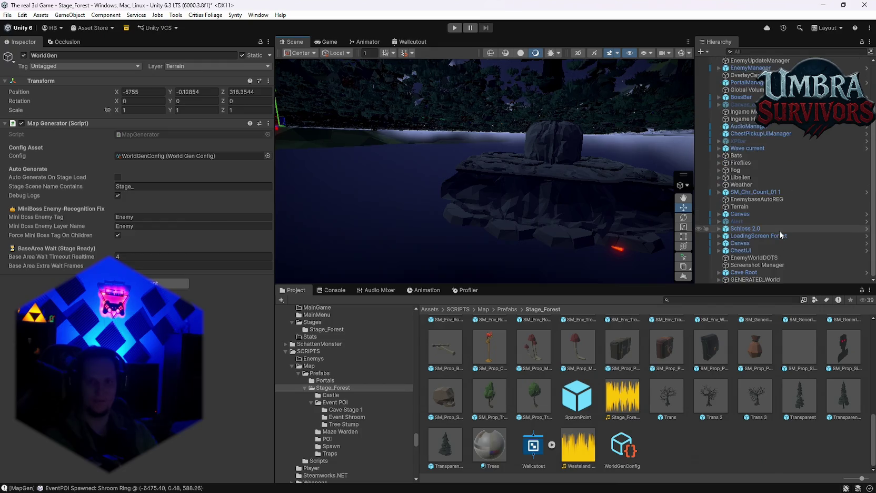
Delete Cave Root, undo the deletion to restore it, and turn the view toward the forest.
click(745, 272)
key(Delete)
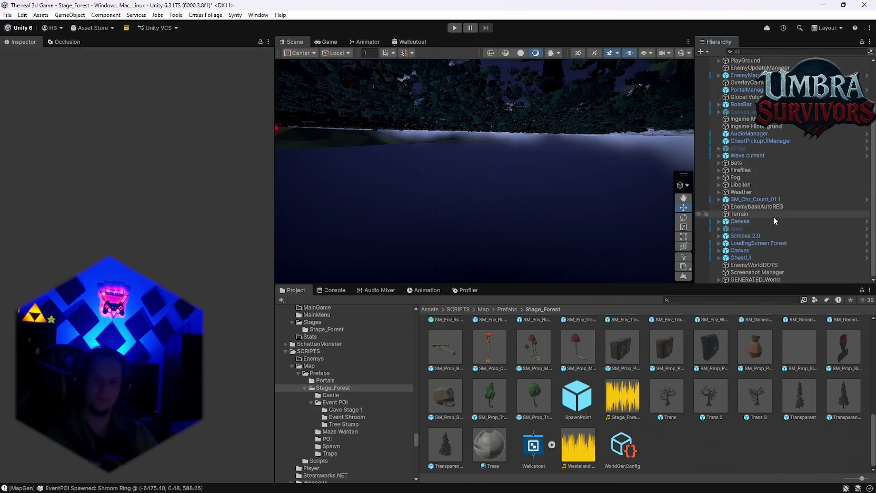
scroll(770, 215, up, 3)
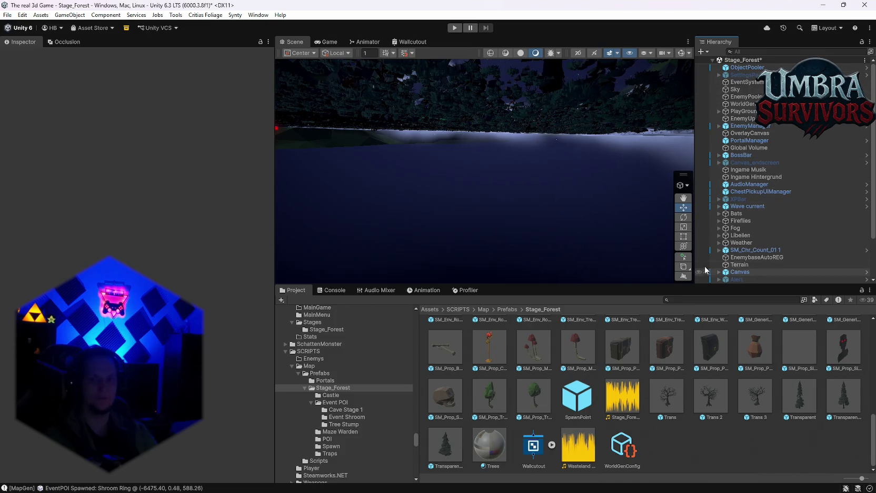
key(ctrl+z)
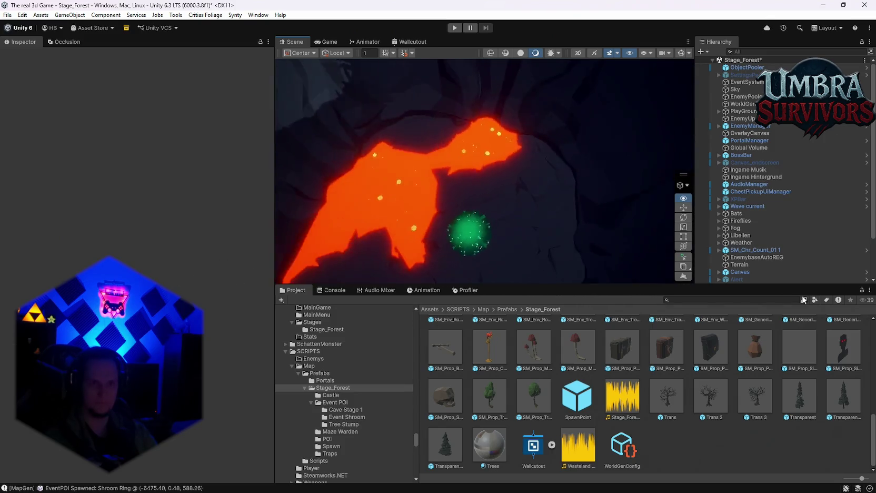
mouse_move(634, 195)
mouse_down()
mouse_move(405, 104)
mouse_move(390, 137)
mouse_move(177, 160)
mouse_up()
click(7, 14)
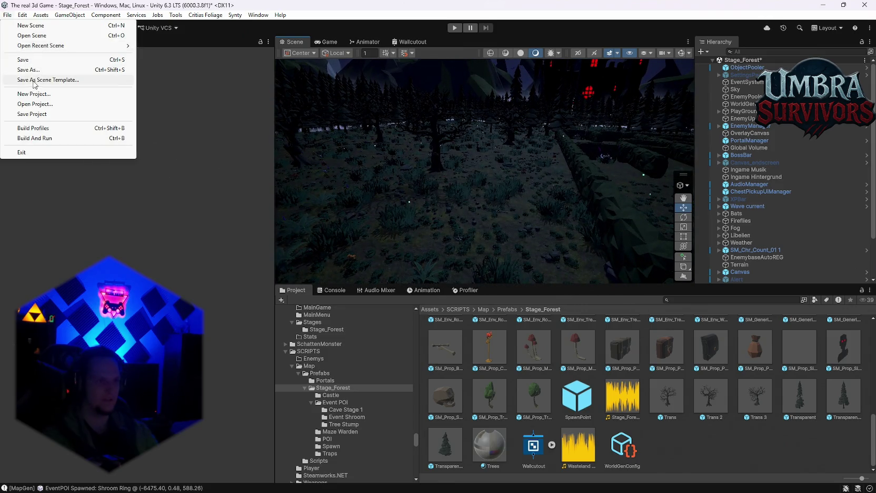
Save the forest stage scene and then the whole project.
click(22, 60)
click(7, 15)
click(21, 114)
Open the recent scene Stage_Hub and start it in Play mode.
click(8, 16)
mouse_move(58, 45)
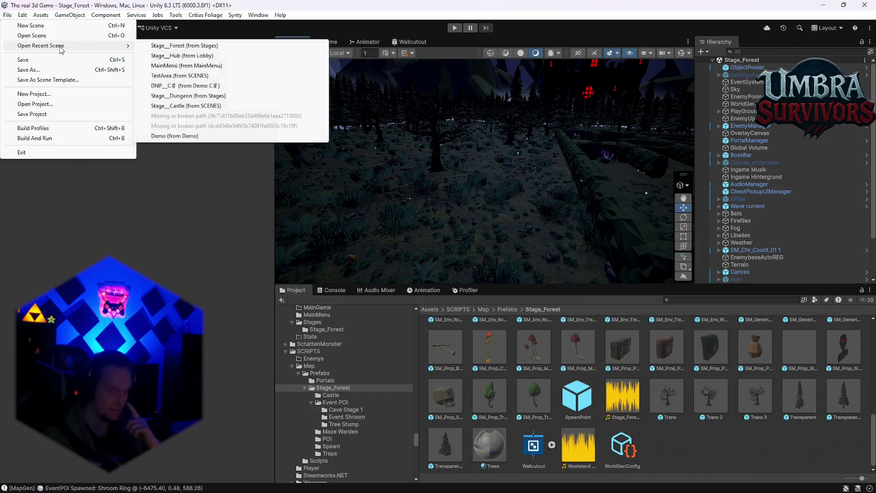
click(176, 56)
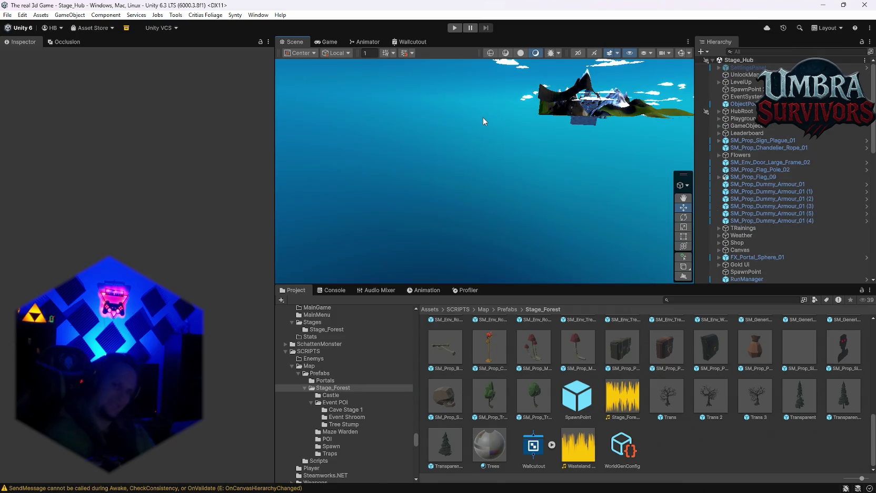
click(459, 27)
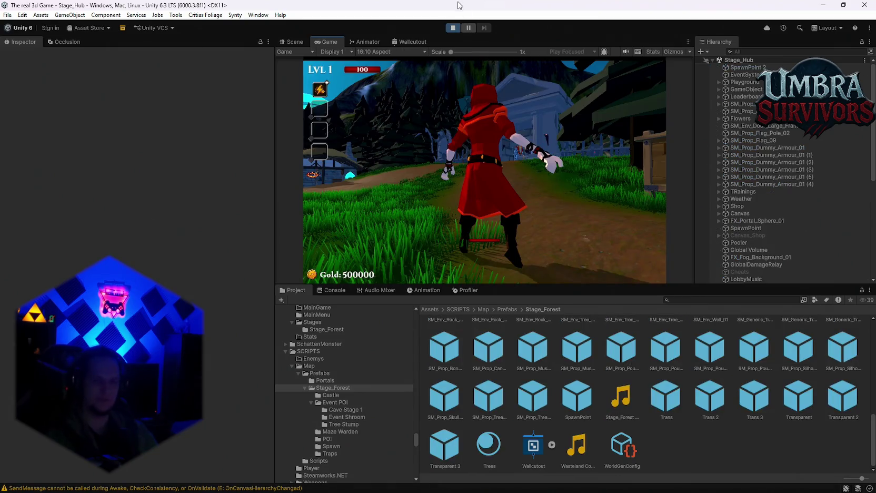
Stop Play mode and search the Project window for 'stage_f'.
click(454, 29)
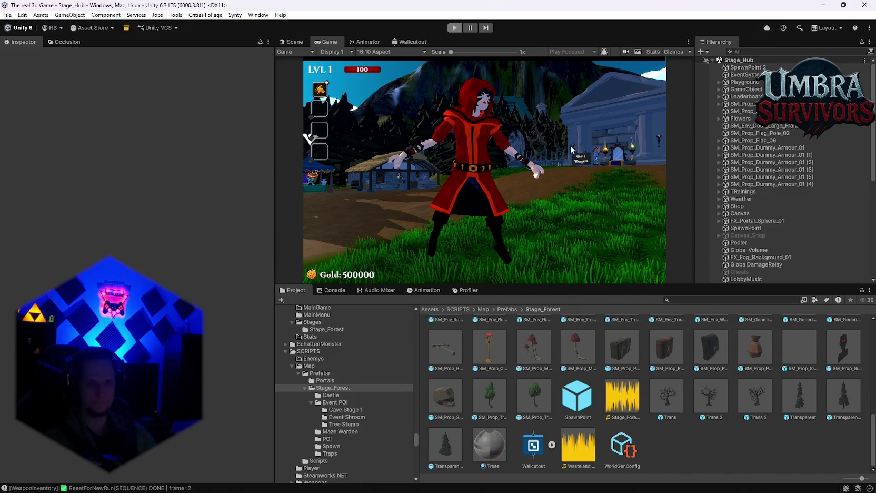
key(ctrl+p)
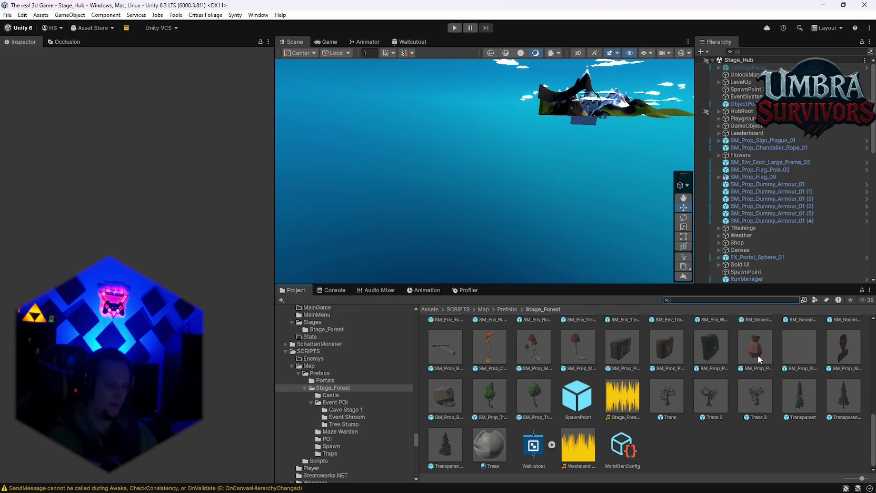
text(stage_f)
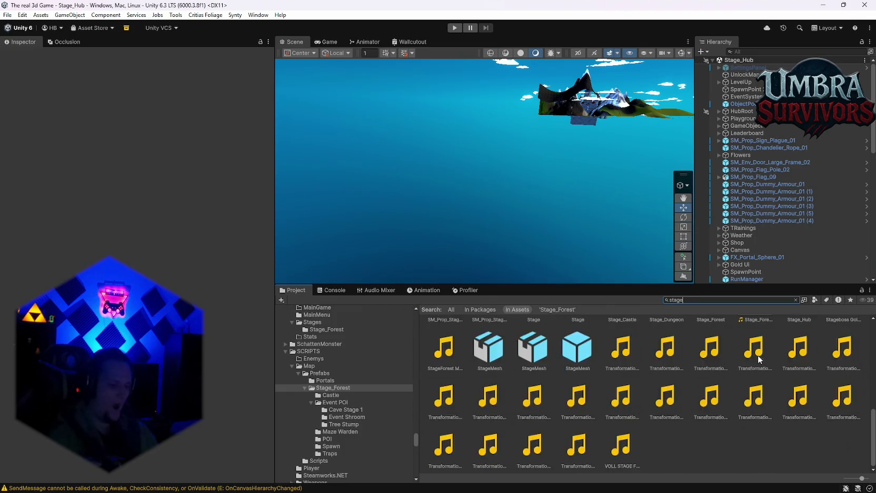
Drill into Stage_Forest > Event POI > Cave Stage 1 and open the Cave Root prefab.
click(476, 346)
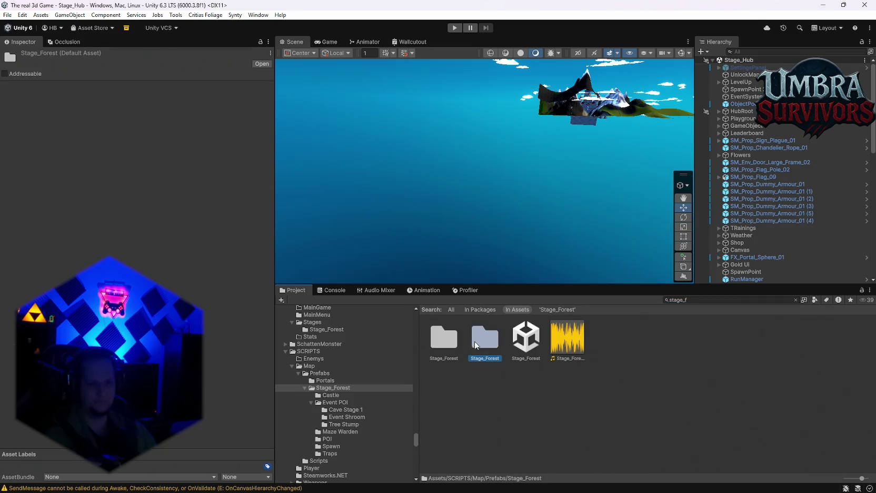
double_click(485, 339)
double_click(495, 342)
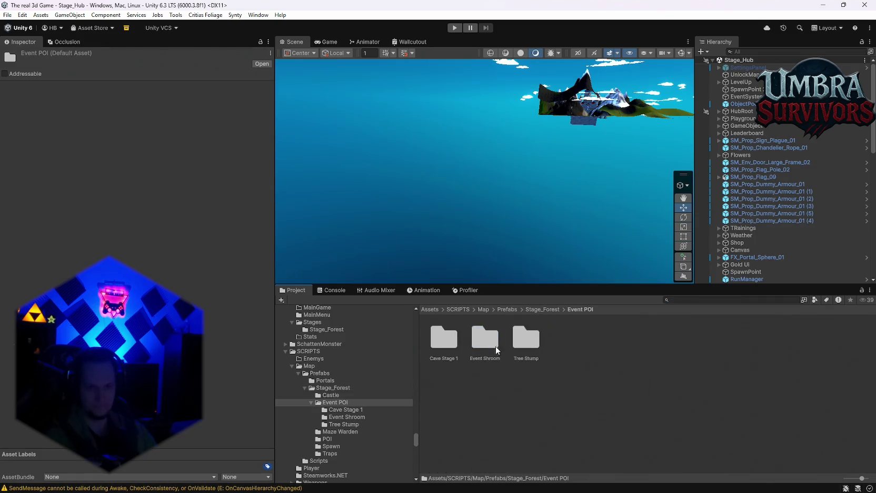
double_click(445, 342)
double_click(488, 343)
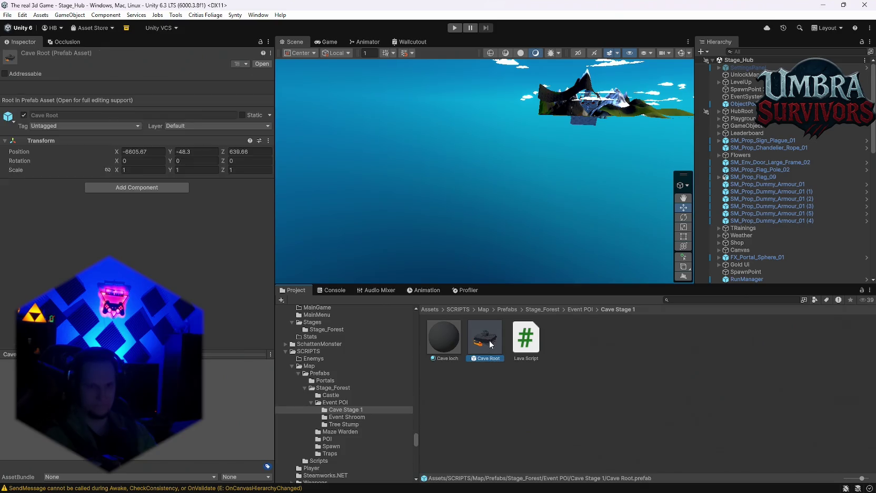
Put the cave's Ground object on the Terrain layer, confirming the Change Layer dialog.
scroll(583, 147, up, 10)
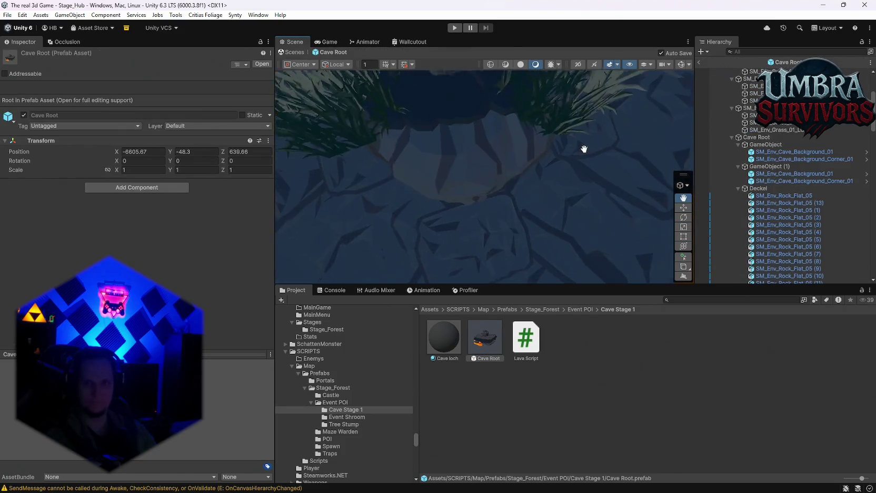
scroll(506, 196, up, 3)
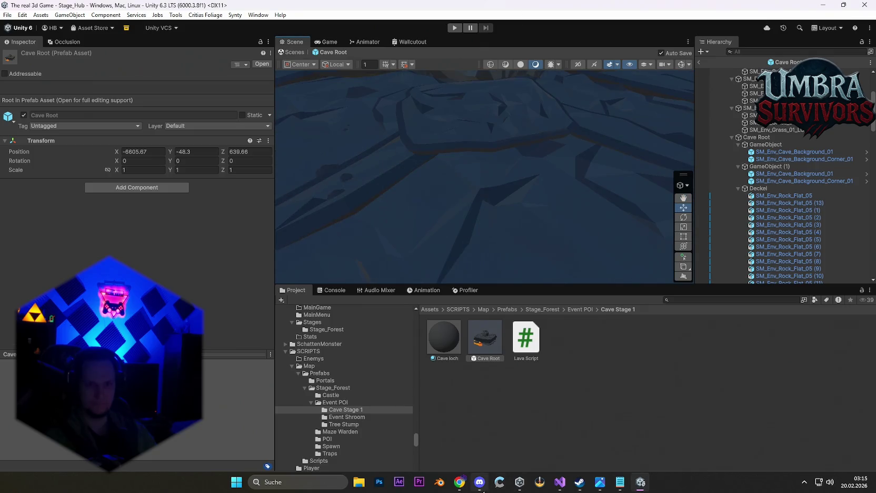
scroll(486, 217, down, 10)
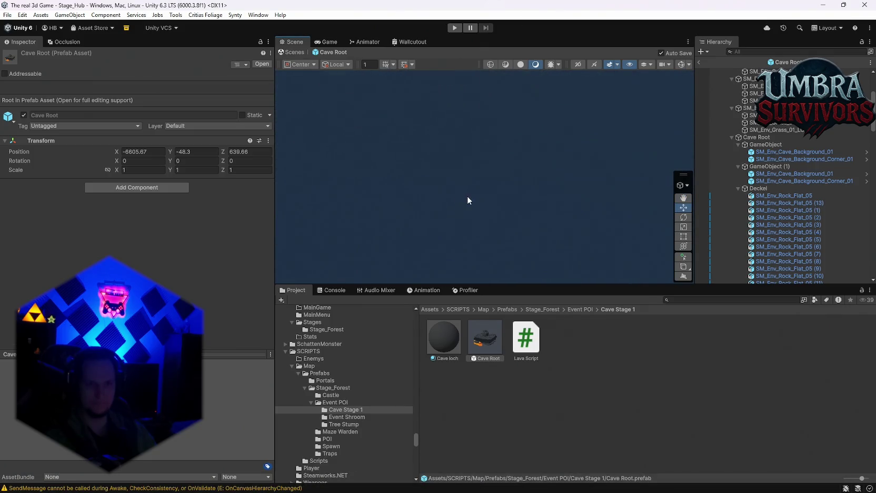
mouse_move(459, 200)
mouse_down()
mouse_move(459, 170)
mouse_move(491, 175)
mouse_up()
click(492, 177)
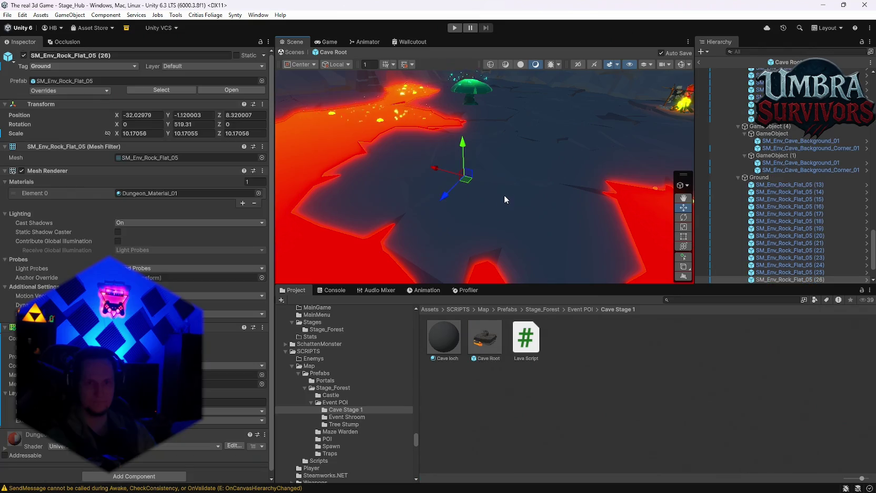
scroll(777, 216, down, 2)
click(765, 133)
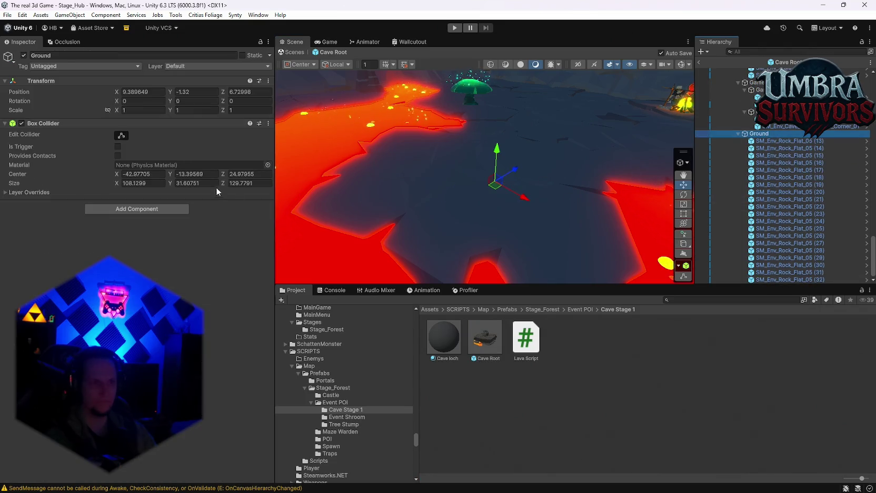
click(184, 66)
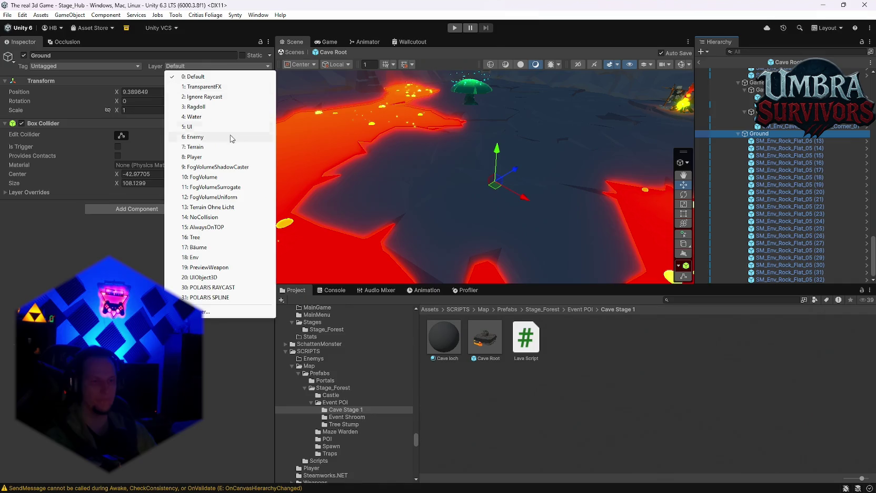
click(191, 147)
click(450, 265)
Show Ground's box collider bounds (108.1299 × 31.60751 × 129.7791) against the cave and disable the collider.
mouse_move(558, 137)
mouse_down()
mouse_move(586, 95)
mouse_move(402, 154)
mouse_up()
mouse_move(528, 137)
mouse_down()
mouse_move(486, 171)
mouse_move(582, 173)
mouse_move(470, 129)
mouse_up()
scroll(789, 168, up, 10)
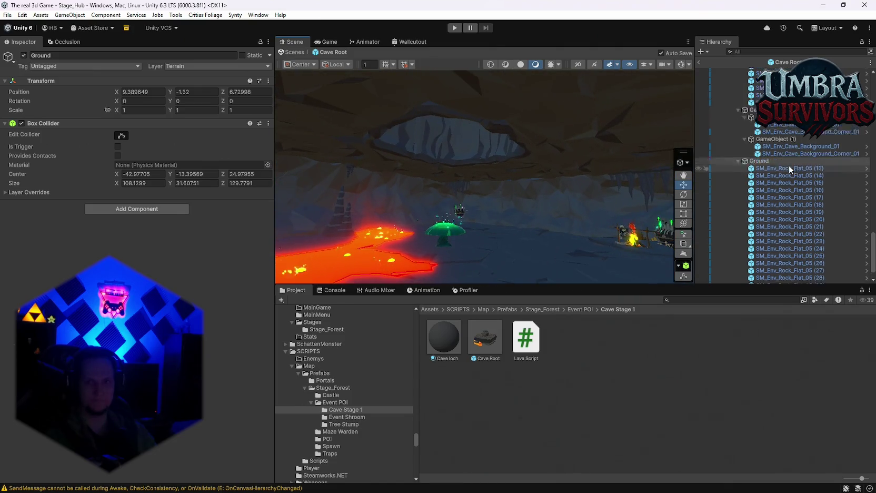
scroll(794, 211, up, 3)
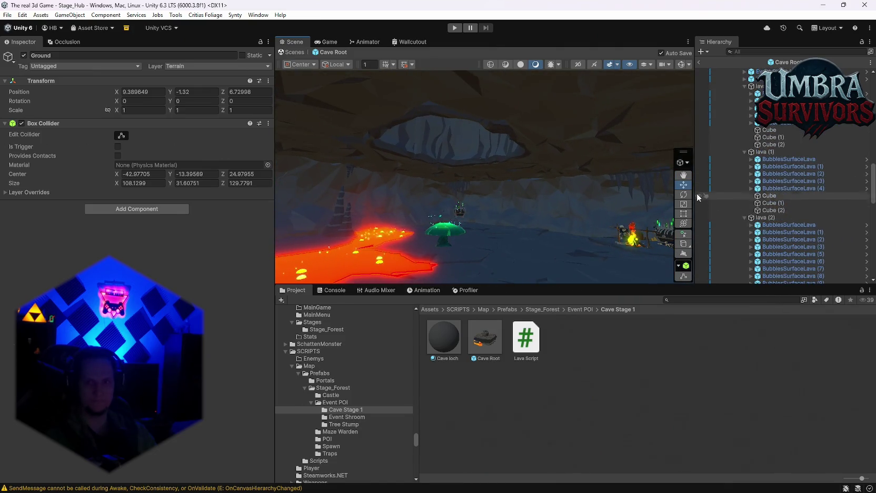
mouse_move(561, 122)
mouse_down()
mouse_move(504, 167)
mouse_move(532, 95)
mouse_move(510, 153)
mouse_move(478, 96)
mouse_move(449, 194)
mouse_move(474, 196)
mouse_move(400, 137)
mouse_up()
mouse_move(340, 65)
mouse_down()
mouse_move(495, 181)
mouse_move(466, 170)
mouse_move(474, 174)
mouse_move(472, 165)
mouse_move(482, 192)
mouse_move(496, 198)
mouse_move(464, 210)
mouse_move(518, 203)
mouse_up()
scroll(781, 211, down, 3)
scroll(781, 207, down, 3)
click(121, 135)
click(21, 123)
scroll(810, 187, down, 5)
scroll(810, 187, up, 5)
scroll(785, 213, up, 10)
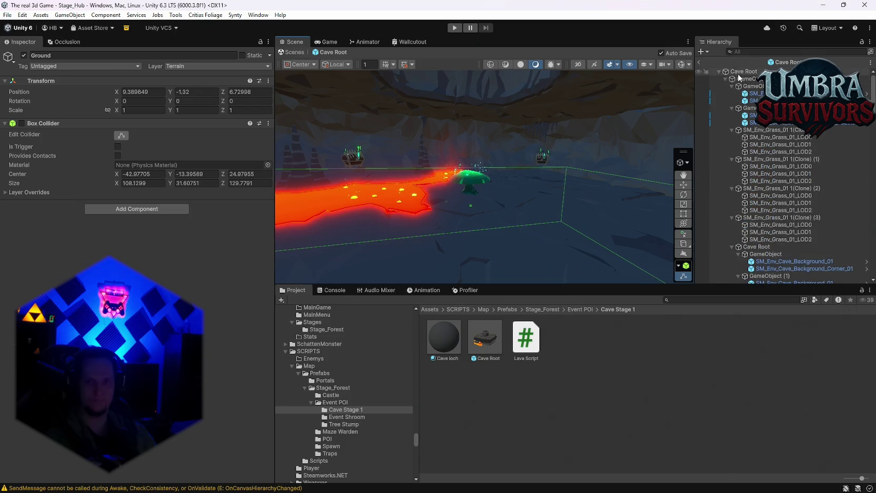
Set Cave Root's layer to Terrain and choose 'Yes, change children' to apply it to all children.
click(740, 72)
click(183, 66)
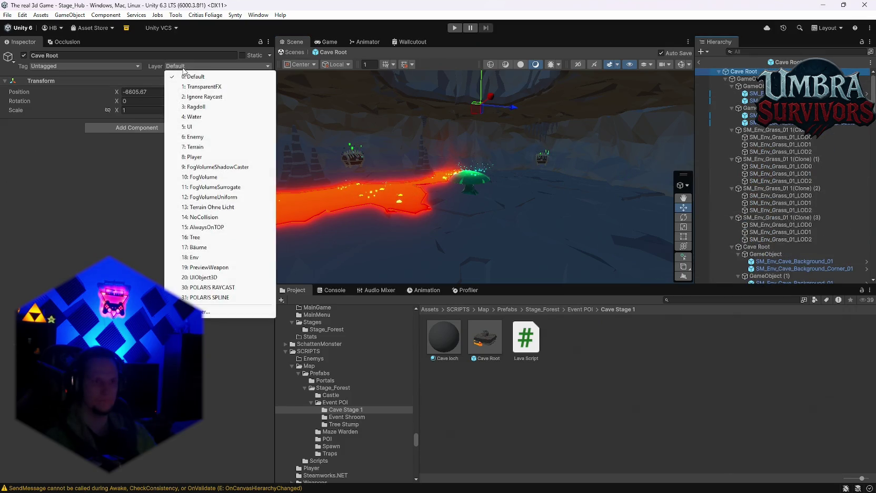
click(359, 163)
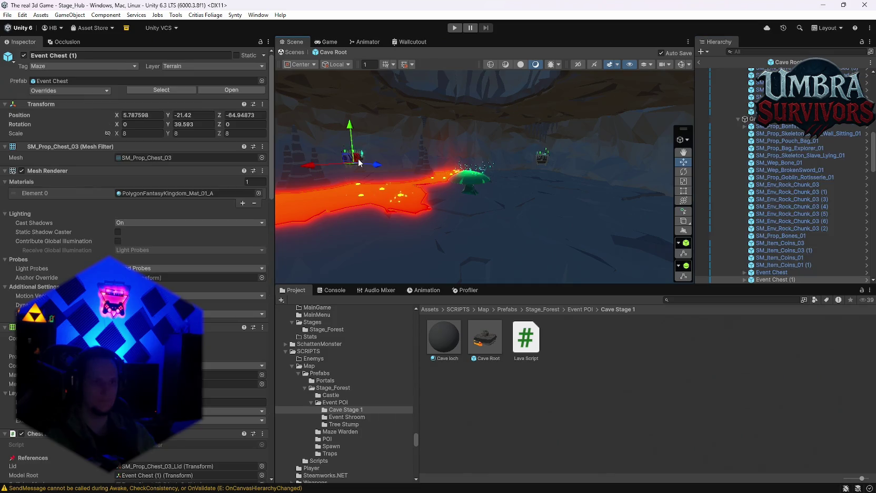
scroll(758, 142, up, 10)
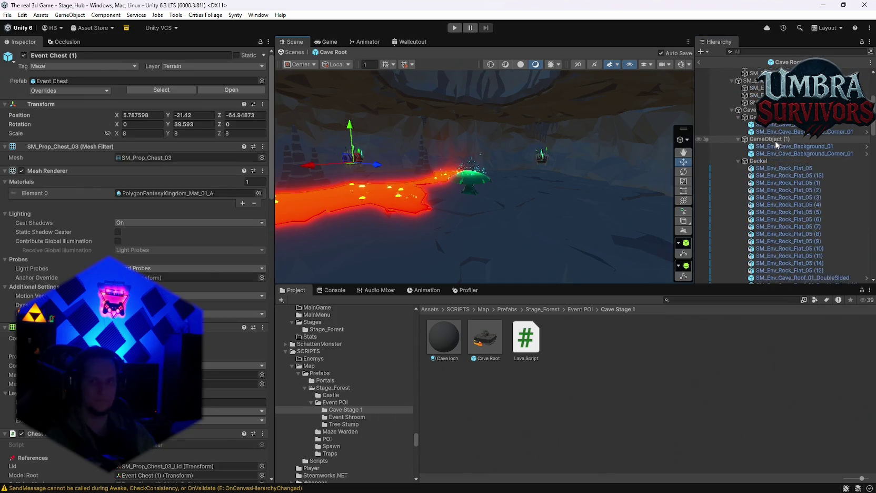
click(750, 72)
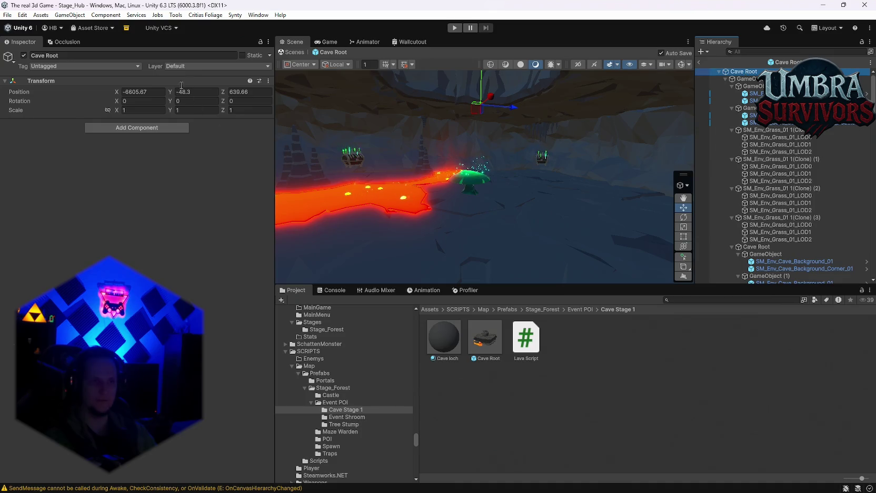
click(173, 66)
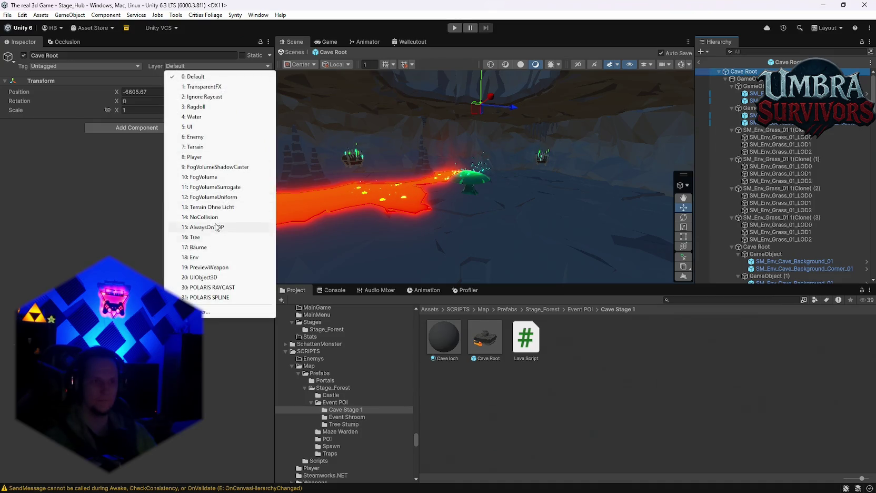
click(195, 147)
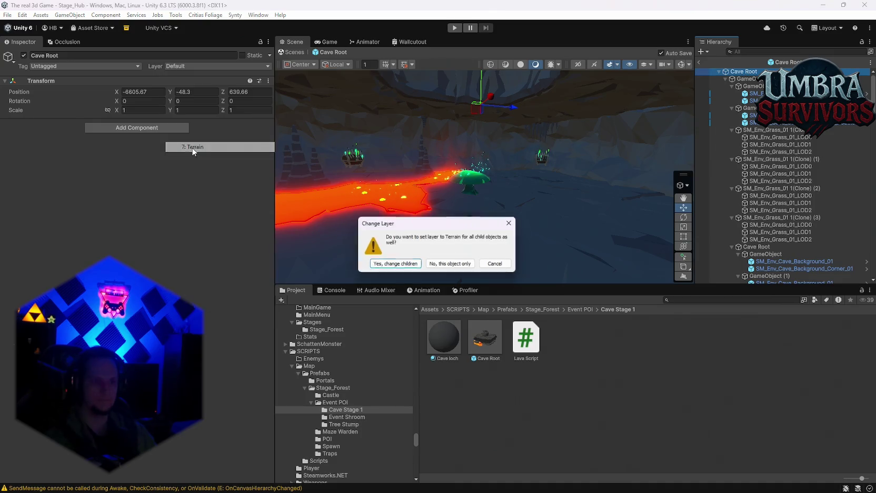
click(404, 265)
mouse_move(473, 215)
mouse_down()
mouse_move(548, 186)
mouse_move(521, 207)
mouse_move(417, 212)
mouse_move(452, 202)
mouse_move(538, 201)
mouse_move(608, 248)
mouse_move(485, 173)
mouse_move(502, 166)
mouse_move(548, 240)
mouse_move(534, 210)
mouse_move(495, 199)
mouse_move(509, 205)
mouse_up()
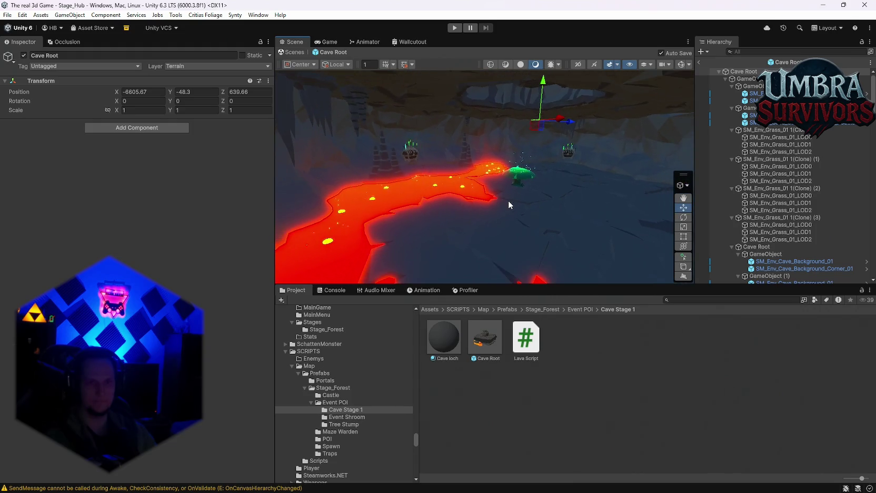
drag(525, 142, 545, 163)
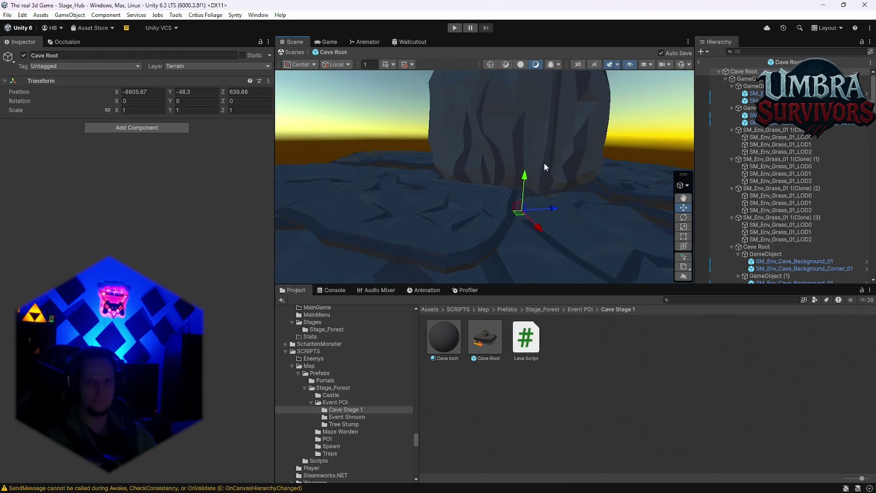
click(700, 63)
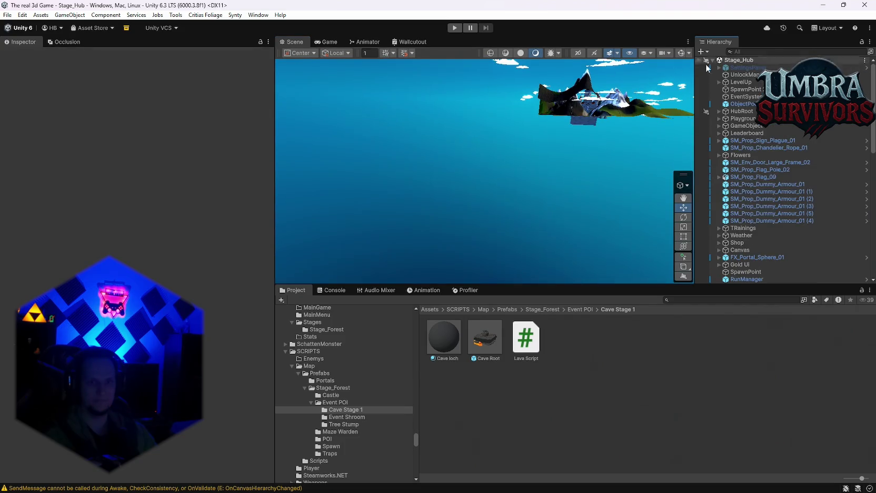
Save the whole project with File > Save Project.
click(7, 15)
click(8, 15)
click(7, 14)
click(32, 114)
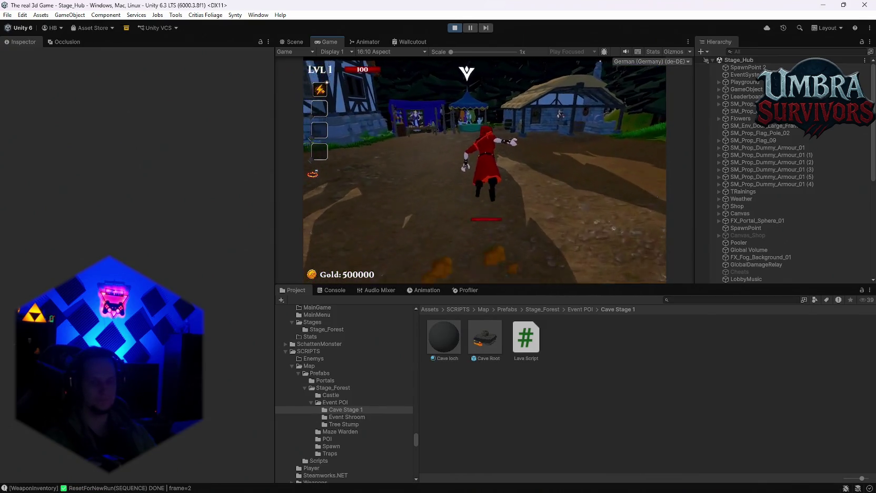
Run to the merchant tent, open the skin shop, then head out onto the forest path.
key(w)
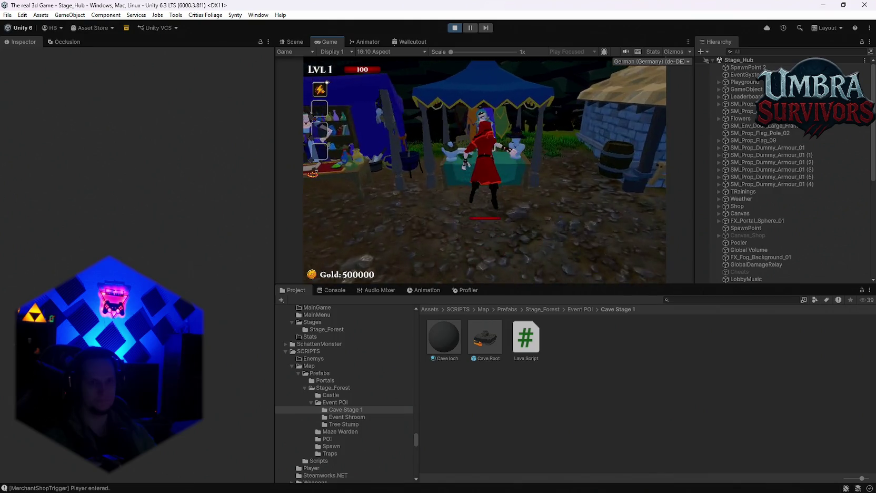
key(e)
key(d)
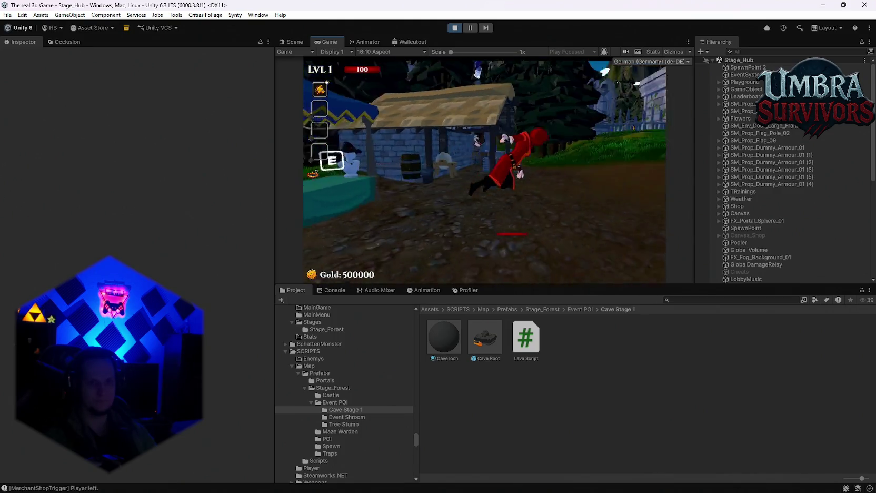
key(w)
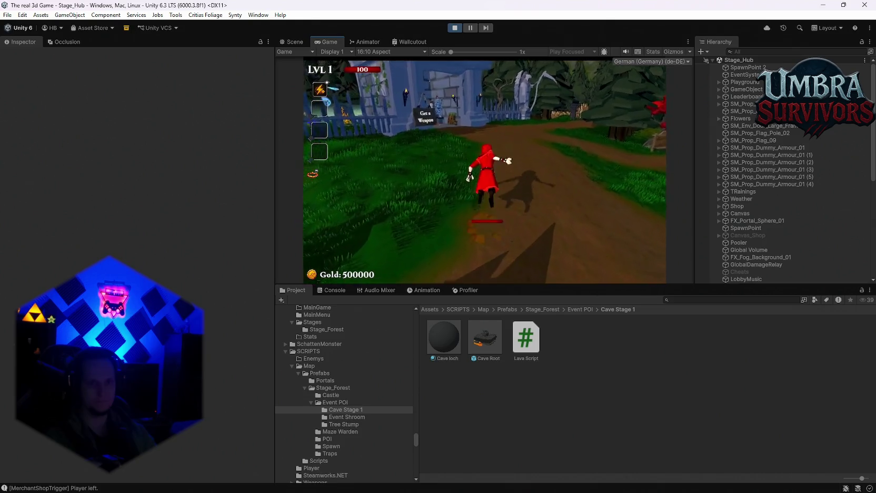
View the audio volume settings from the pause menu, then open and close the weapon upgrade book.
key(Escape)
click(469, 172)
click(489, 129)
key(Escape)
key(Escape)
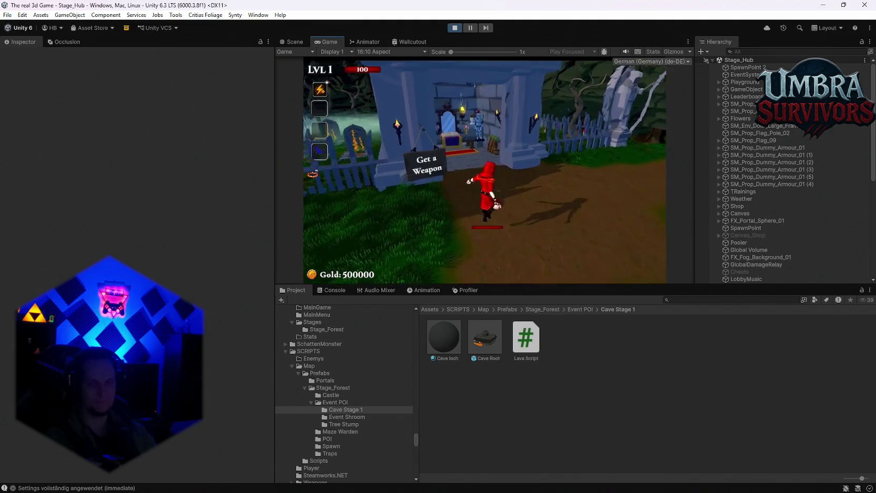
key(w)
key(e)
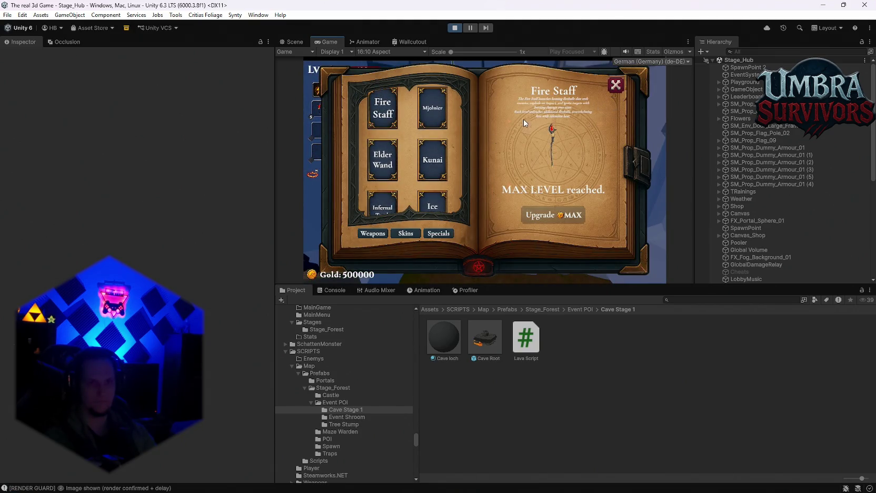
click(615, 85)
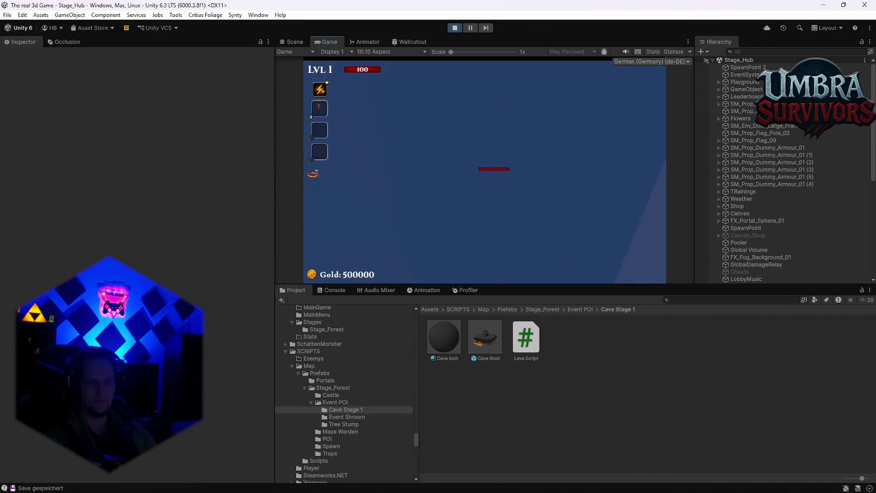
Maximize the Game view and enter the Start Run portal to begin the forest stage.
key(Escape)
key(shift+space)
click(446, 245)
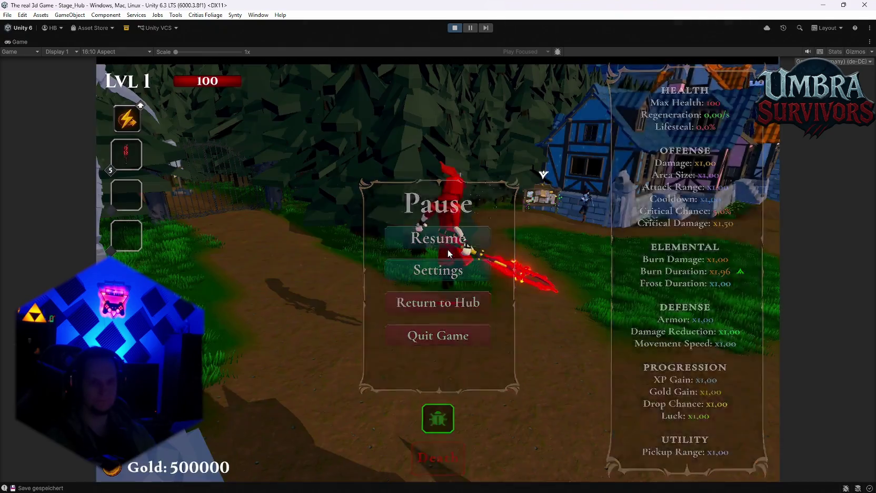
key(w)
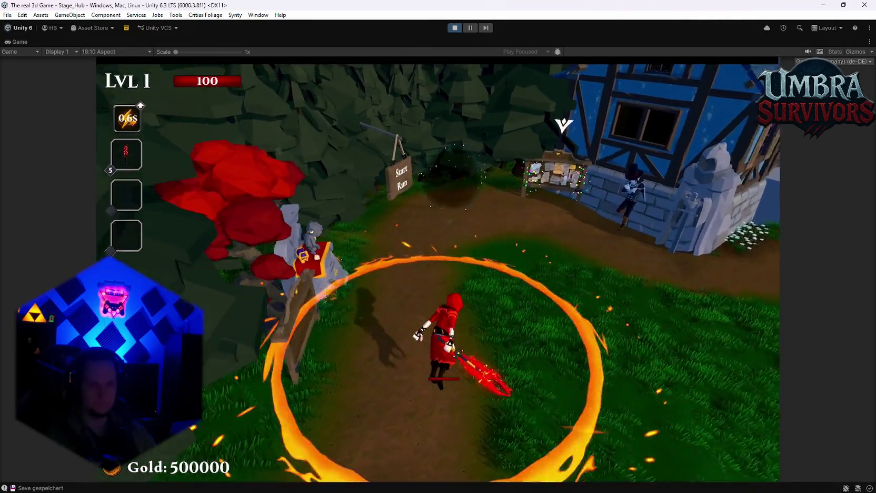
key(e)
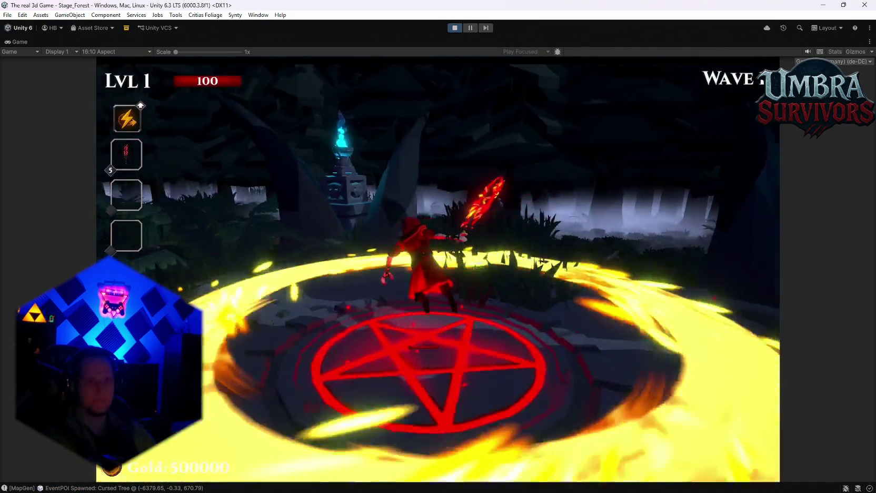
key(Escape)
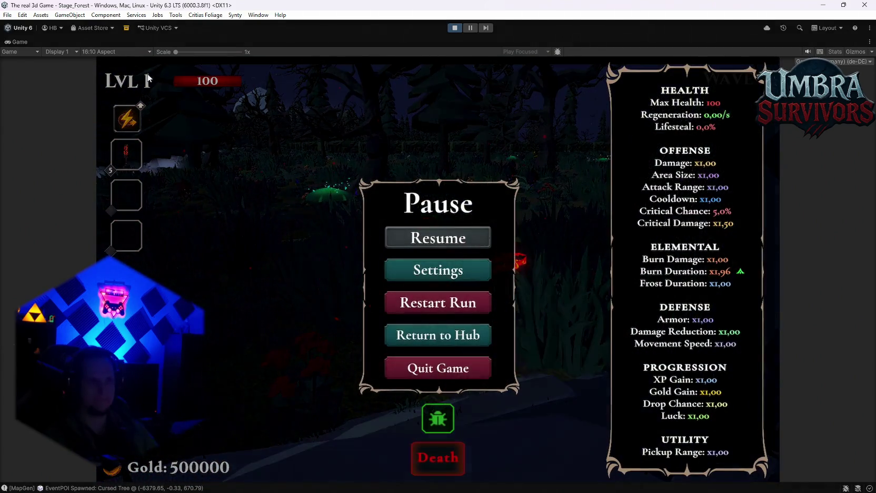
double_click(29, 41)
click(292, 42)
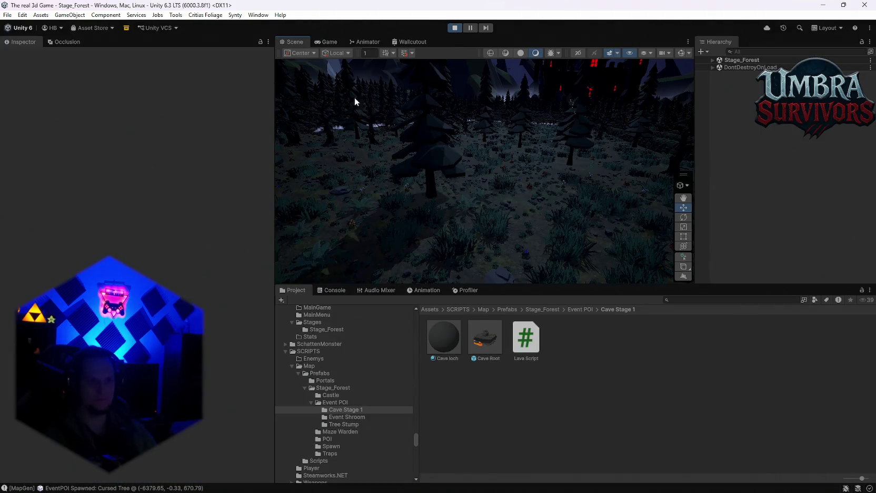
scroll(440, 126, down, 10)
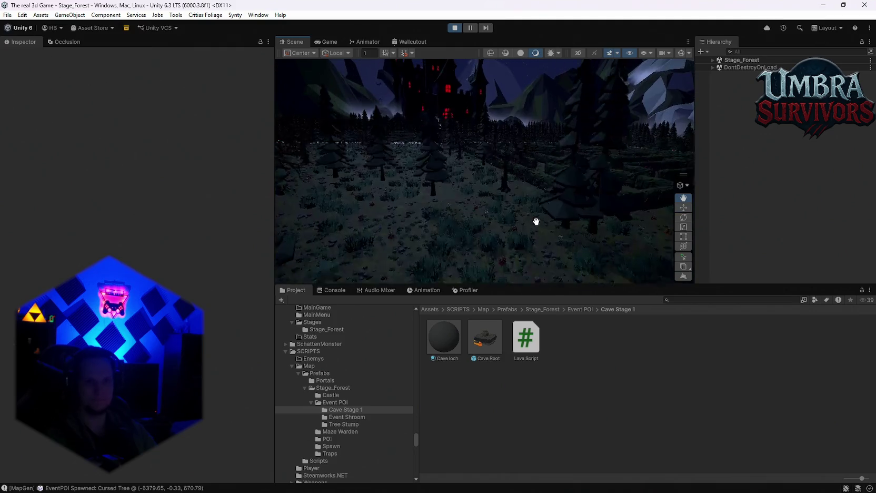
key(w)
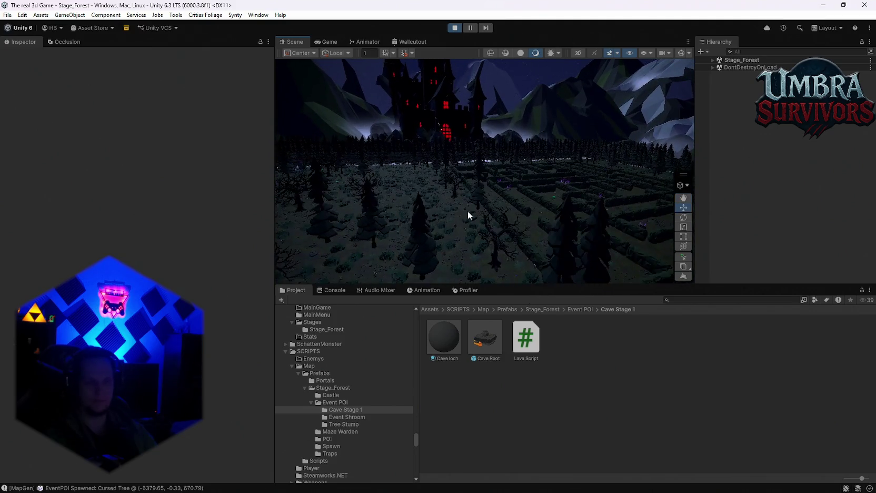
double_click(329, 41)
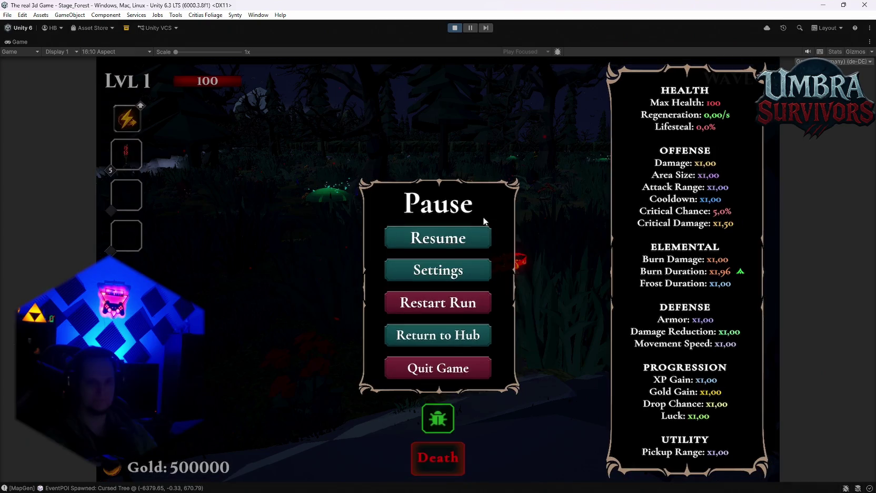
click(456, 240)
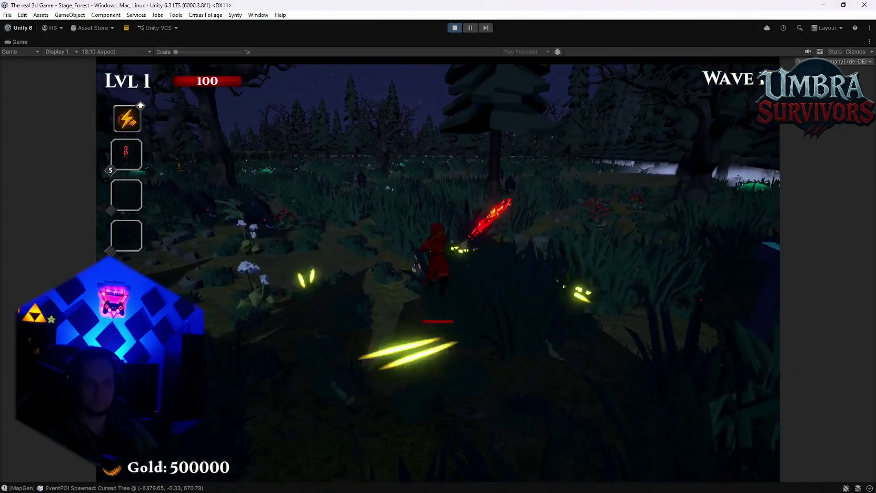
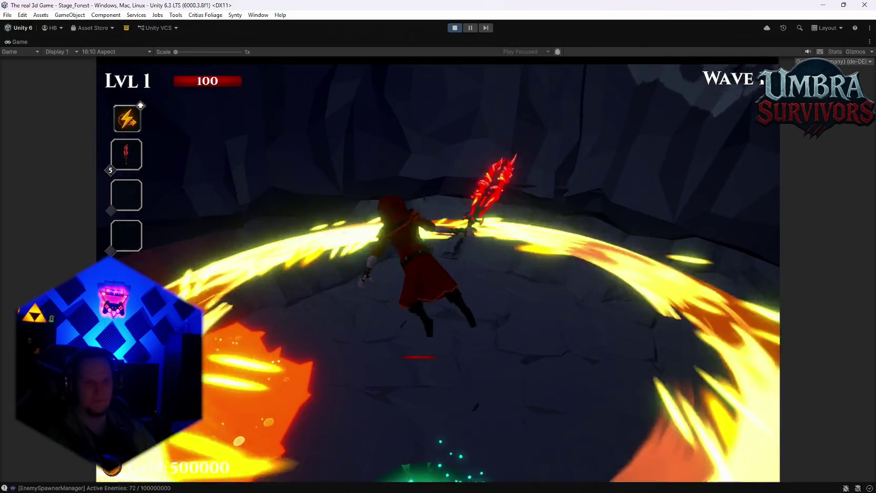
Pause the Stage_Forest play-test and fly the Scene view into the lava cave to the roof mesh.
key(Escape)
double_click(10, 42)
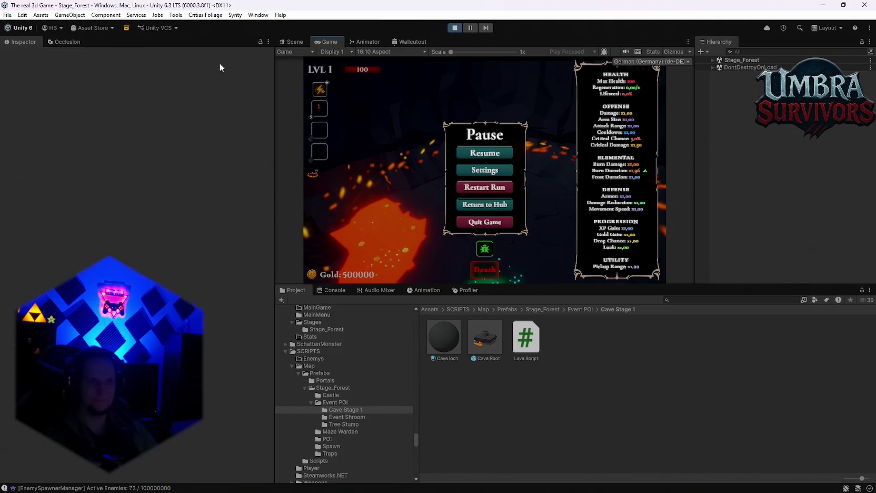
click(298, 41)
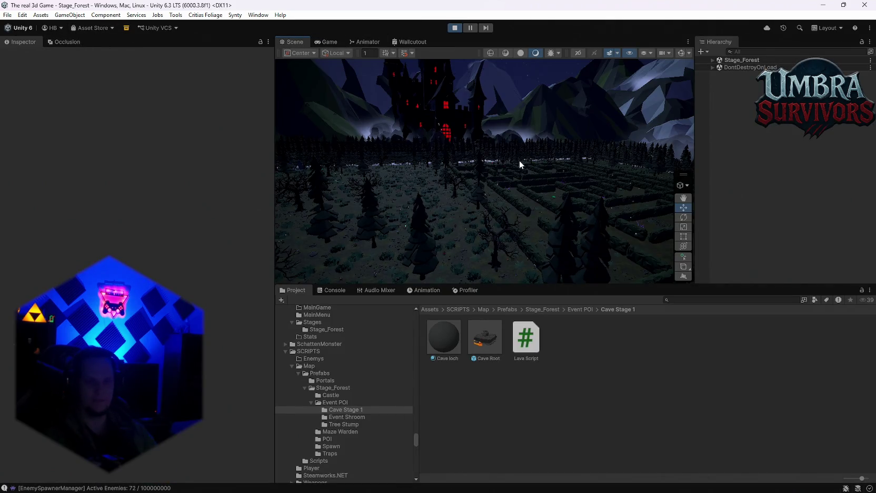
mouse_move(495, 199)
mouse_down()
mouse_move(473, 242)
mouse_move(468, 235)
mouse_move(549, 149)
mouse_move(487, 155)
mouse_up()
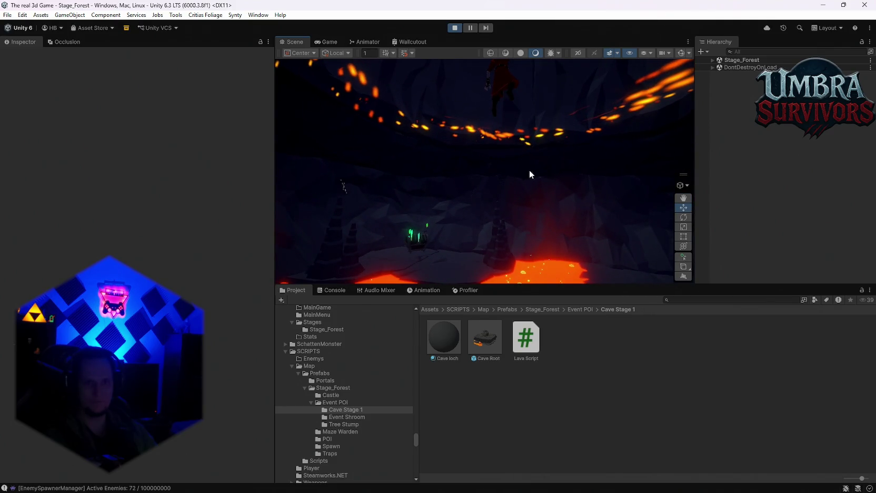
right_click(558, 183)
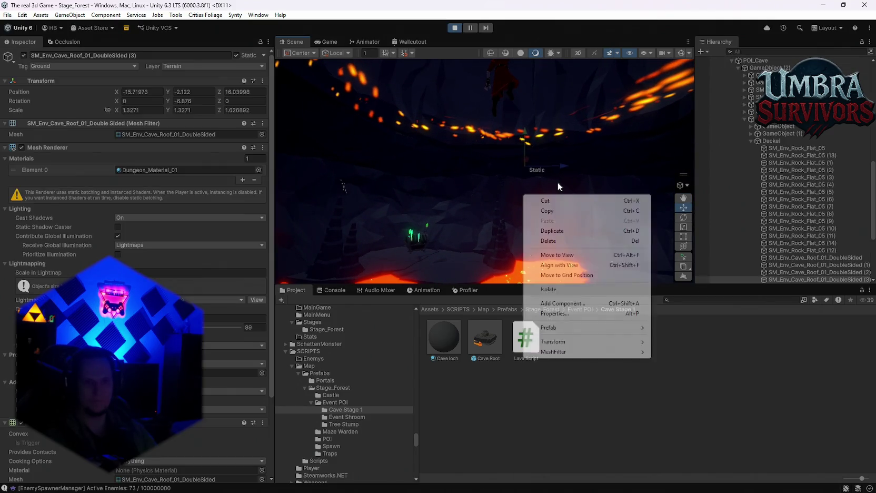
Turn on Gizmos and select the SM_Env_Cave_Roof_01_DoubleSided mesh inside the cave.
drag(566, 159, 567, 142)
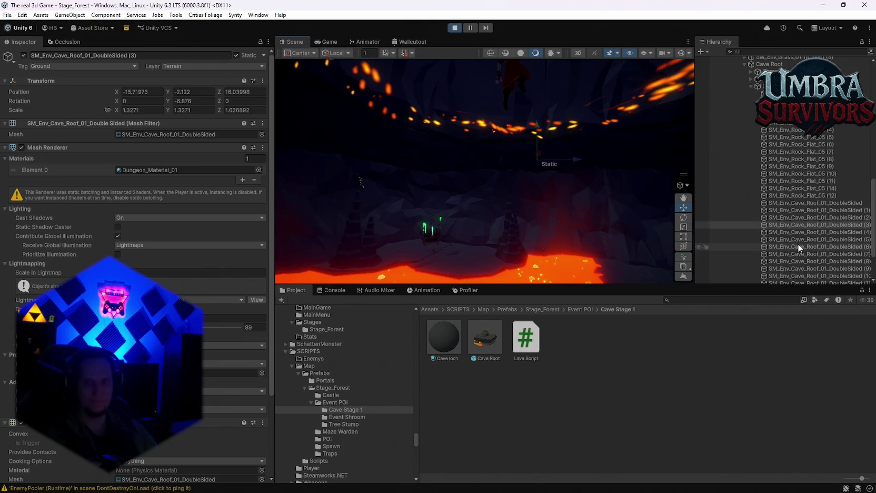
drag(470, 167, 452, 202)
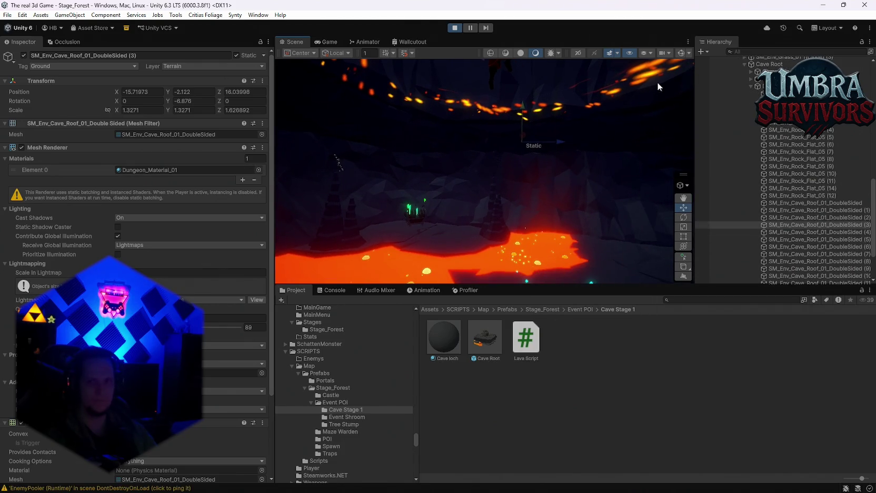
click(680, 52)
mouse_move(594, 107)
mouse_down()
mouse_move(544, 125)
mouse_move(504, 168)
mouse_move(573, 169)
mouse_up()
scroll(91, 266, down, 3)
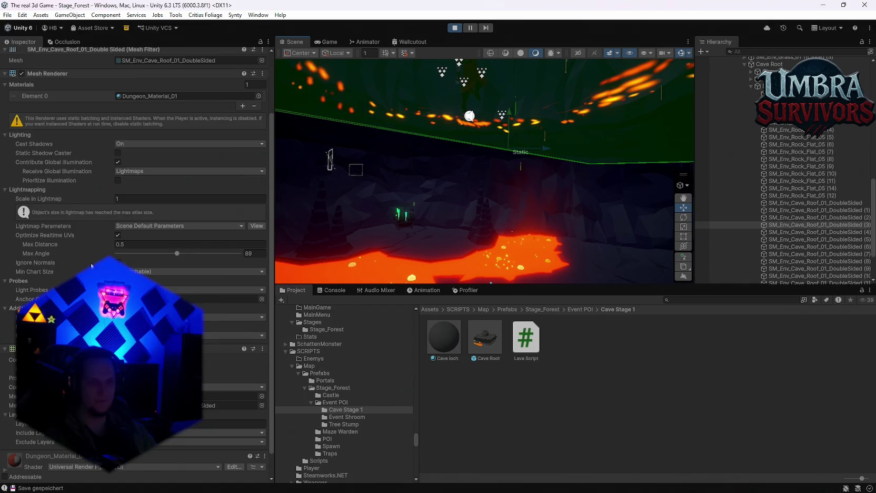
click(791, 203)
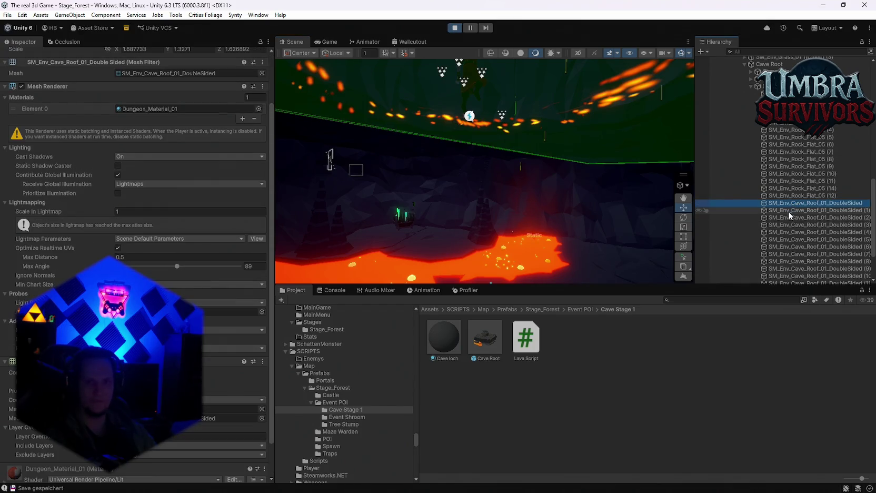
Frame CavePOI and orbit the Scene view over the lava floor wireframes.
mouse_move(606, 133)
mouse_down()
mouse_move(606, 150)
mouse_move(571, 121)
mouse_move(506, 137)
mouse_move(254, 112)
mouse_move(540, 180)
mouse_move(632, 174)
mouse_up()
scroll(803, 174, up, 5)
scroll(779, 179, up, 2)
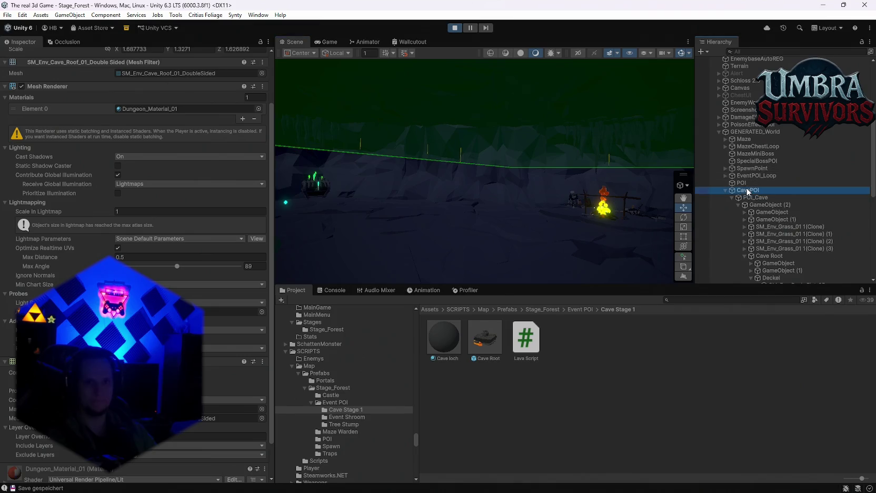
double_click(748, 192)
mouse_move(471, 175)
mouse_down()
mouse_move(495, 173)
mouse_move(559, 217)
mouse_move(577, 206)
mouse_move(518, 187)
mouse_move(456, 192)
mouse_move(500, 124)
mouse_move(468, 190)
mouse_move(545, 119)
mouse_up()
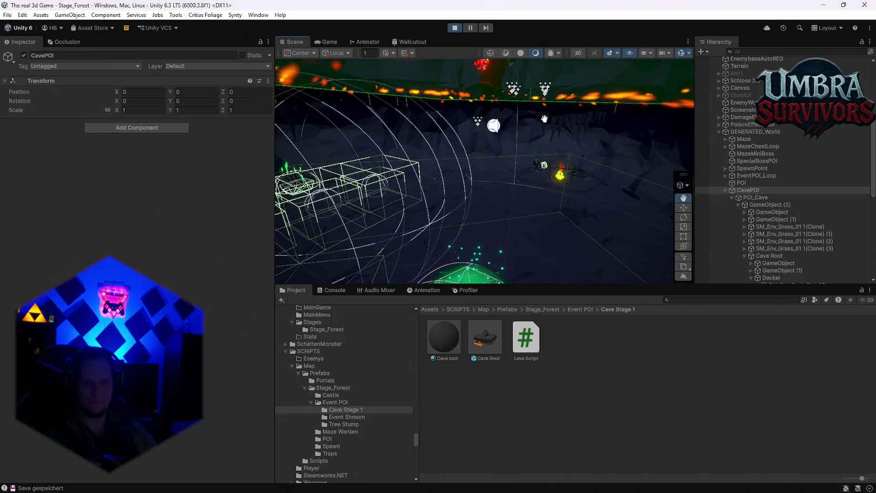
mouse_move(499, 156)
mouse_down()
mouse_move(517, 97)
mouse_move(539, 132)
mouse_move(523, 147)
mouse_move(529, 171)
mouse_move(536, 126)
mouse_move(542, 134)
mouse_move(535, 163)
mouse_move(506, 196)
mouse_up()
Select POI_Cave's GameObject (2) and its first child, and frame it in the Scene view.
click(751, 197)
click(762, 205)
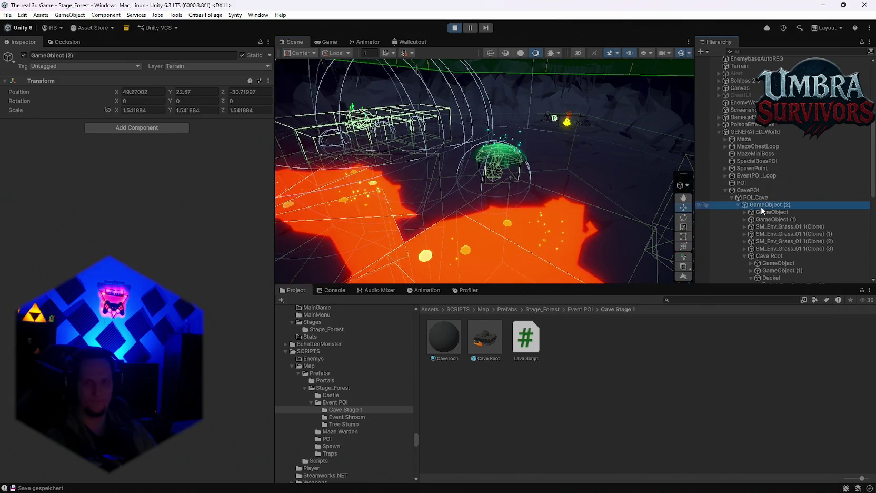
click(761, 212)
key(f)
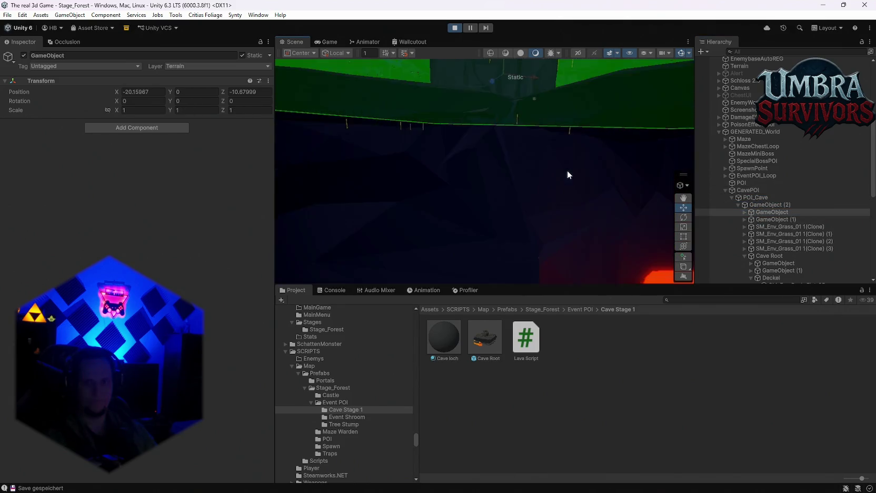
Inspect the grass clones, including clone (3)'s LOD settings, and GameObject (1).
click(760, 227)
click(760, 234)
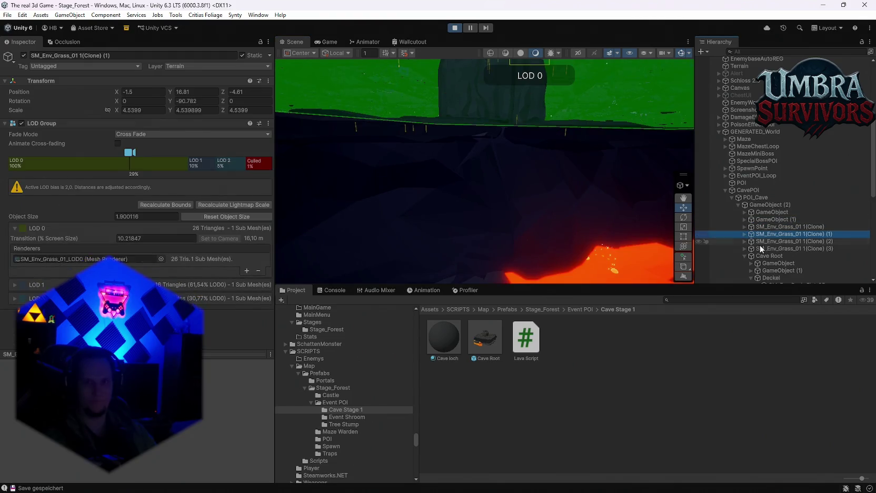
click(760, 248)
scroll(513, 158, down, 3)
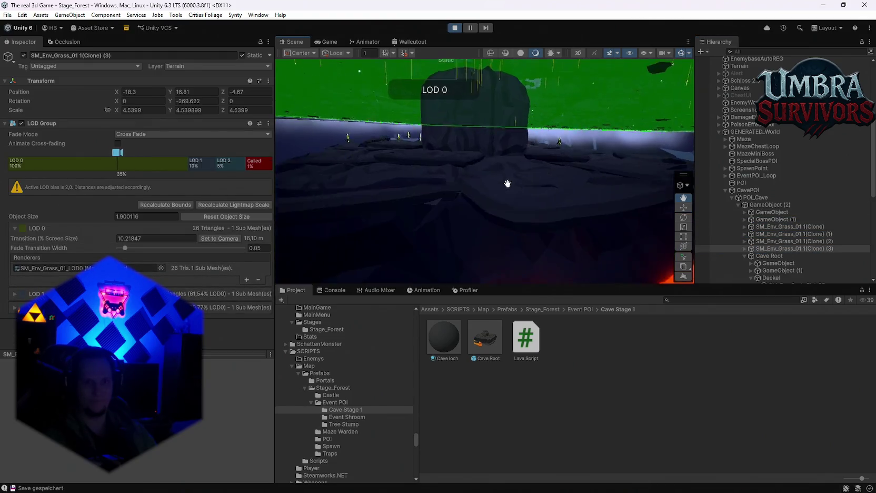
click(760, 260)
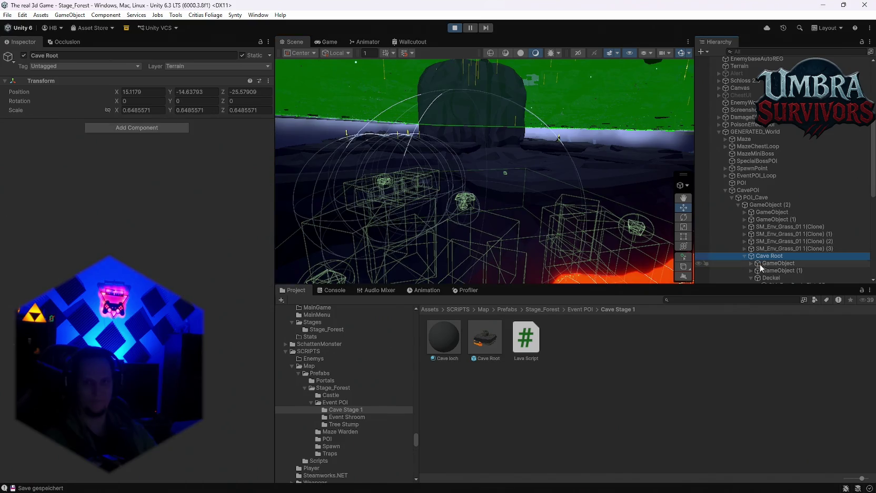
click(771, 271)
scroll(770, 266, down, 3)
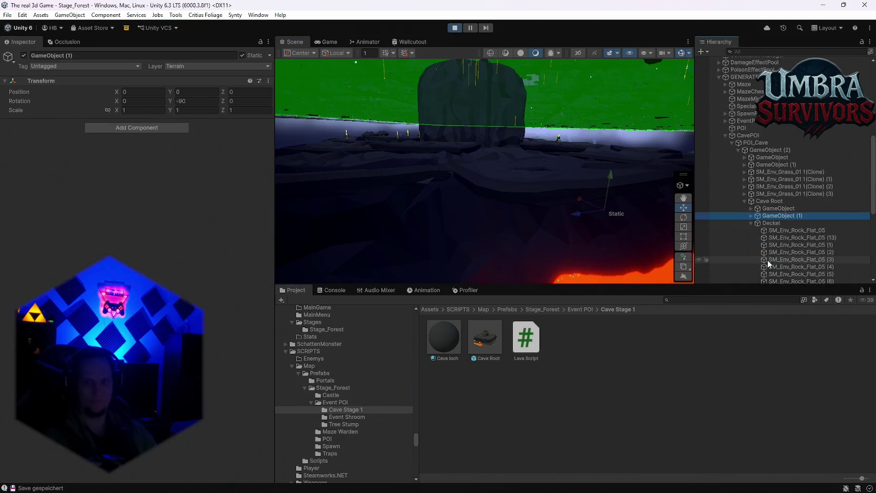
Inspect Cave Root, its GameObject (1), the Deckel group and the SM_Env_Rock_Flat_05 pieces.
click(769, 194)
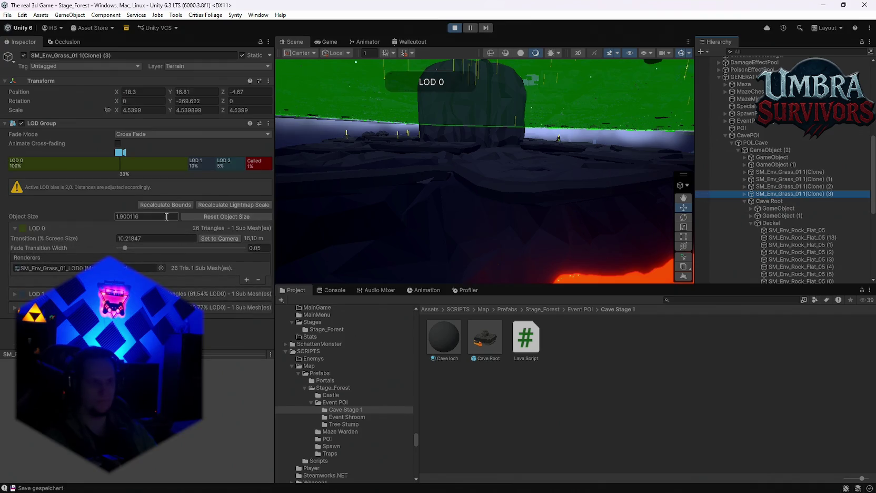
click(768, 201)
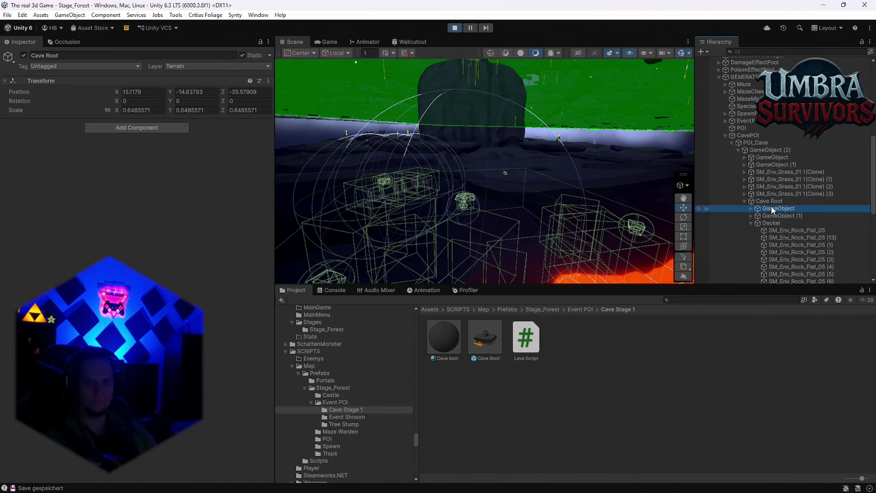
click(770, 216)
click(772, 224)
click(779, 230)
click(779, 238)
scroll(780, 242, down, 3)
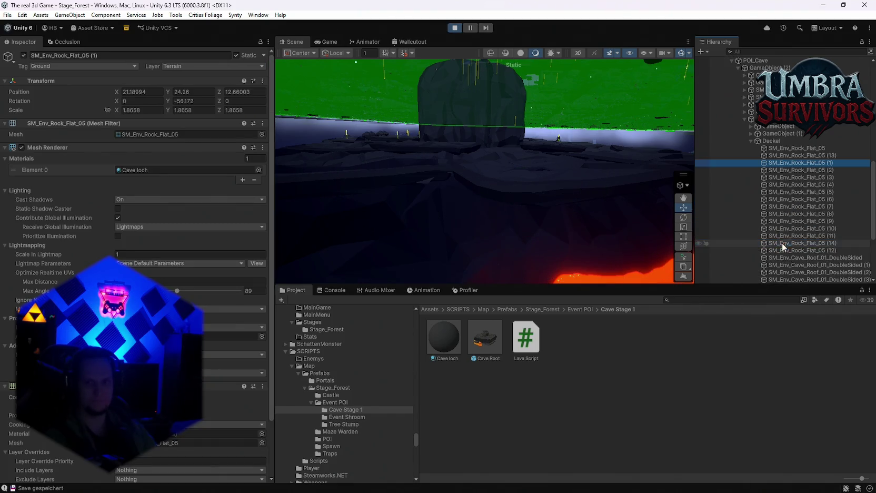
click(792, 244)
scroll(790, 237, down, 3)
Inspect cave roof pieces (7) to (9), GameObject (4), Ground and the props GameObject.
click(783, 227)
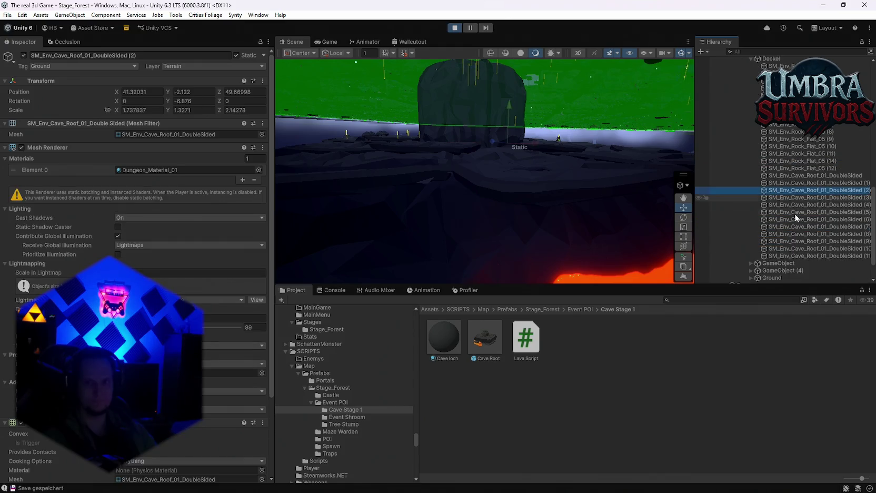
click(792, 220)
click(787, 242)
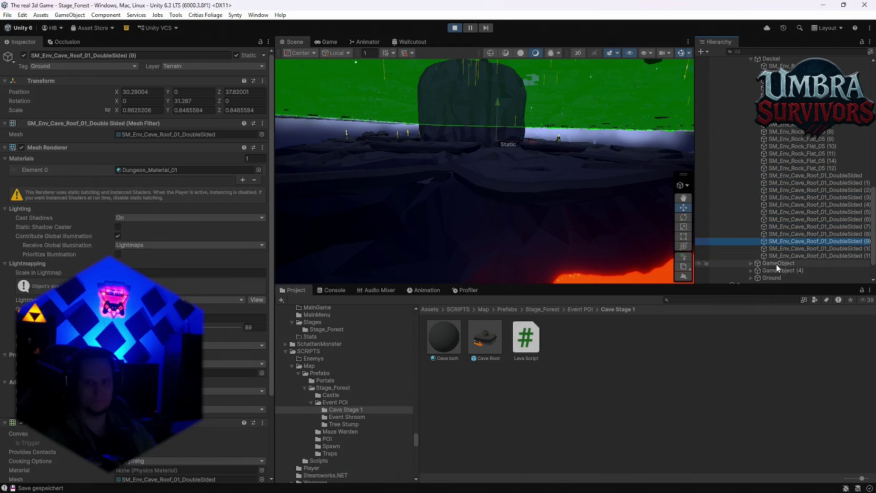
click(777, 264)
scroll(761, 266, down, 2)
click(775, 244)
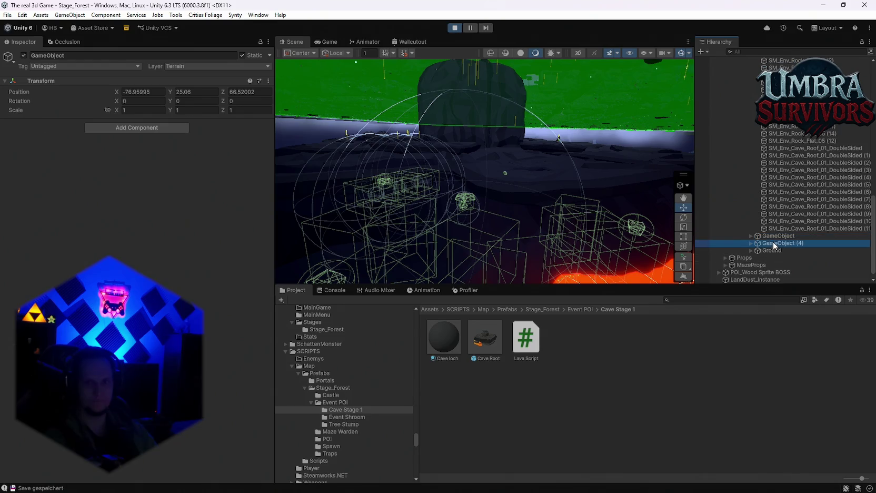
click(773, 252)
click(775, 236)
Inspect the props: sitting skeleton, SM_Wep_Bone_01, rock chunks, SM_Prop_Bones_01 and SM_Item_Coins_03 (1).
click(752, 235)
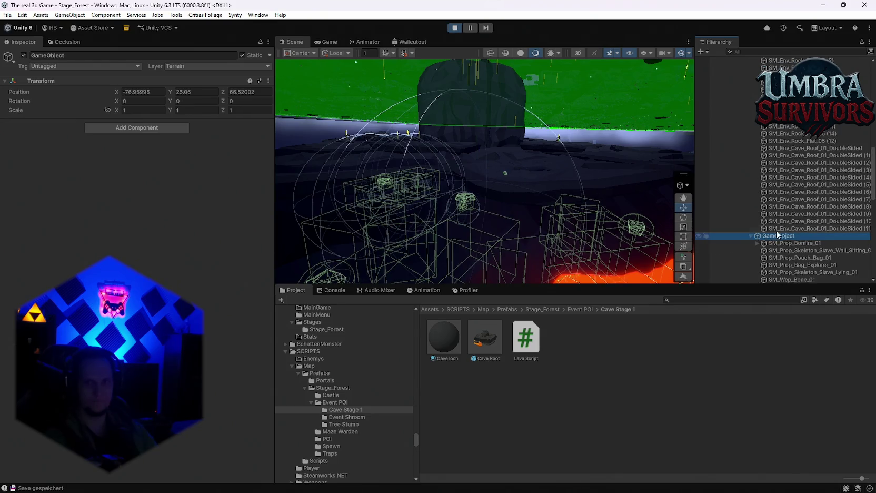
click(789, 249)
scroll(790, 248, down, 2)
click(792, 226)
scroll(792, 231, down, 2)
click(792, 228)
click(794, 199)
click(793, 228)
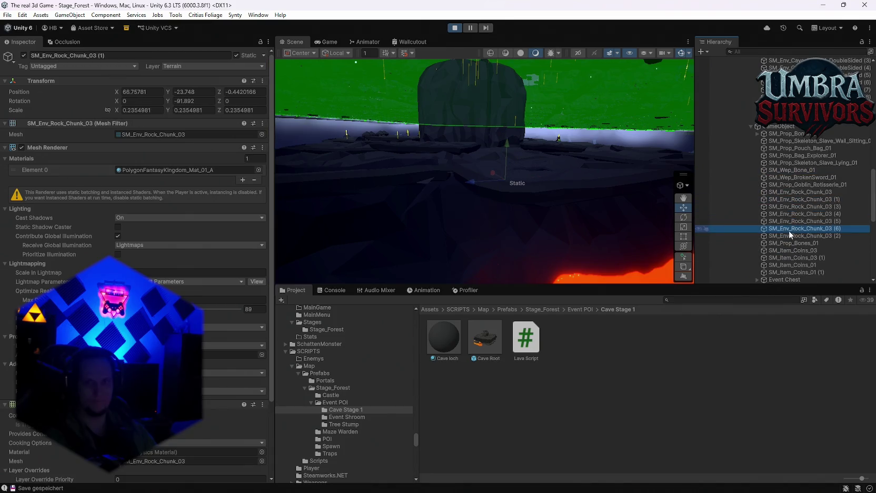
click(788, 243)
click(787, 258)
scroll(788, 213, down, 2)
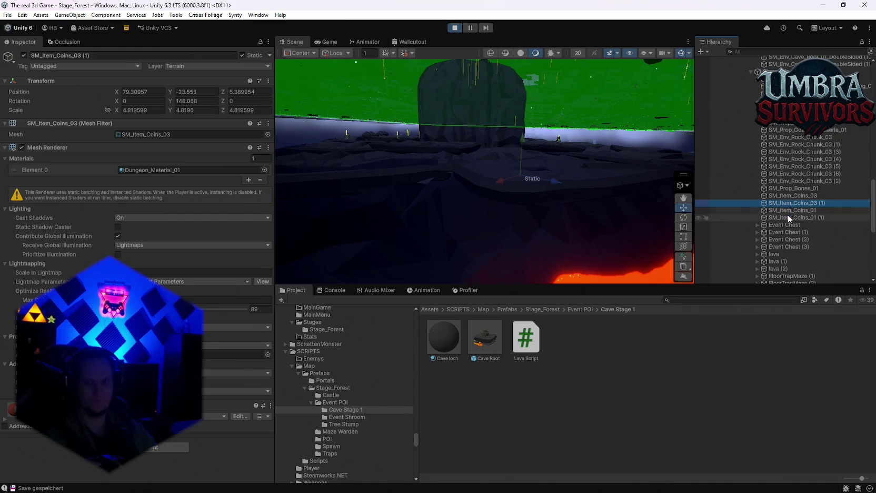
Inspect Event Chests 0 to 3 and lava objects 0 to 2 with their bounds.
click(786, 225)
click(784, 232)
click(784, 240)
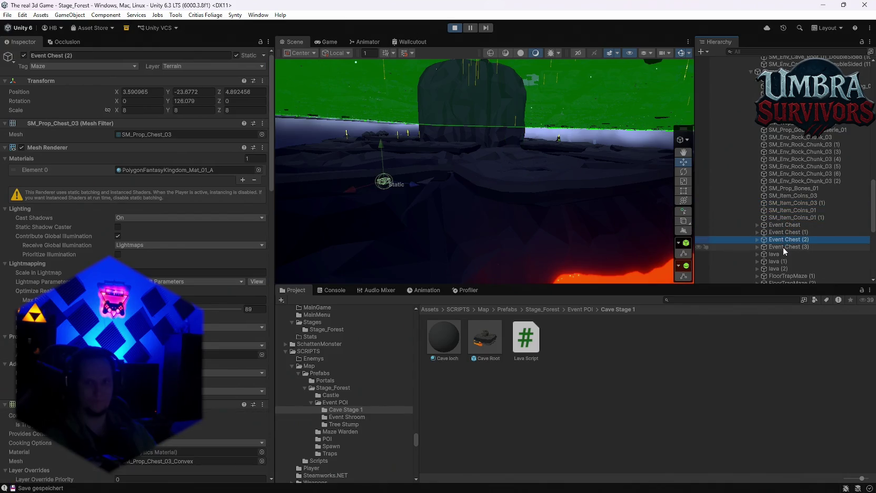
click(783, 247)
click(780, 255)
click(779, 263)
click(782, 269)
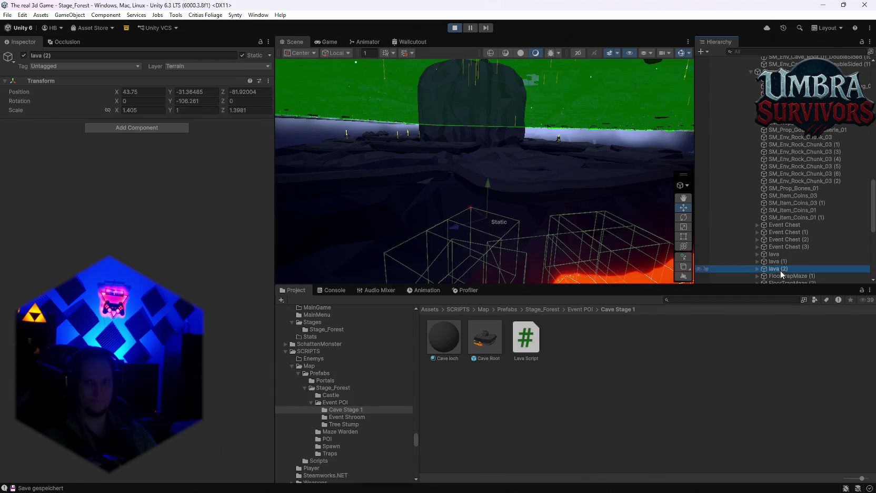
scroll(824, 243, down, 3)
Inspect FloorTrapMaze (1)'s particle settings and step through the floor traps to Jump Shroom.
click(788, 222)
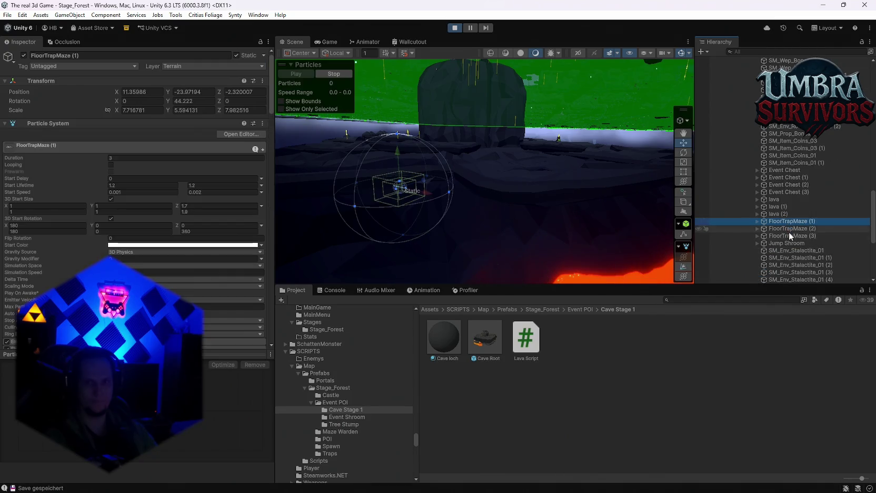
click(788, 235)
click(787, 228)
click(788, 243)
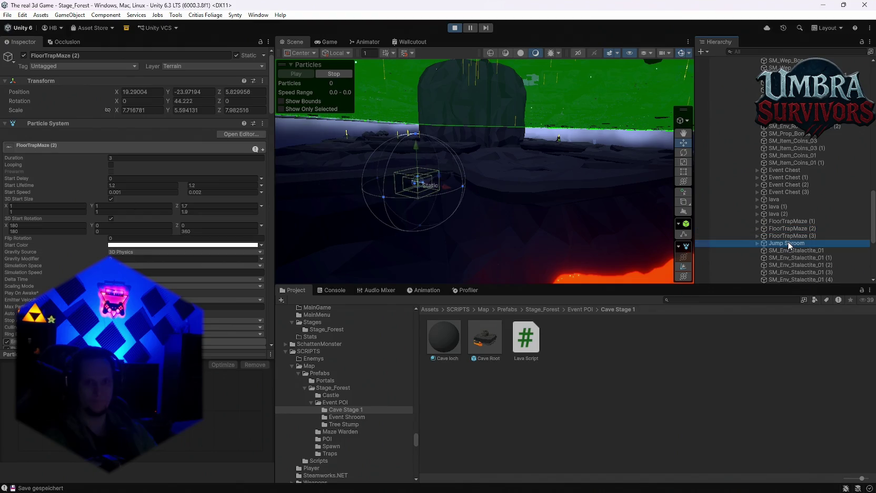
Frame the Jump Shroom and review its Mushroom Bounce Pad settings in the Inspector.
key(f)
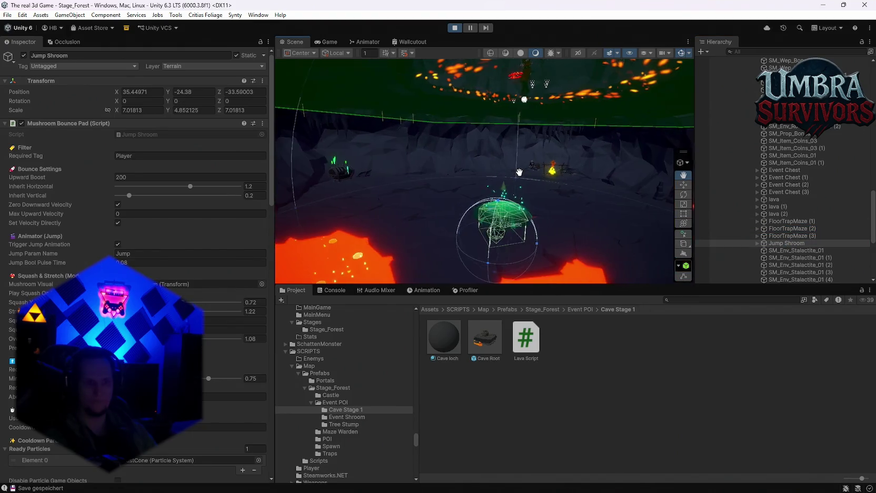
scroll(143, 230, down, 10)
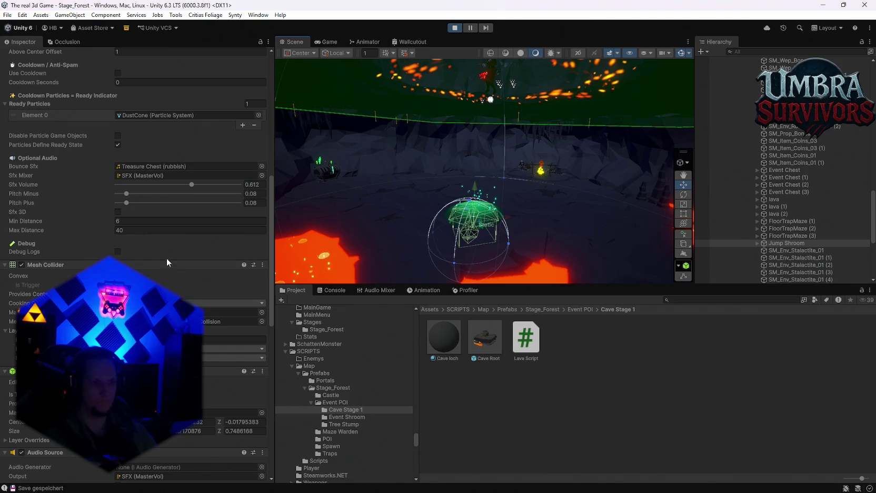
scroll(177, 263, down, 3)
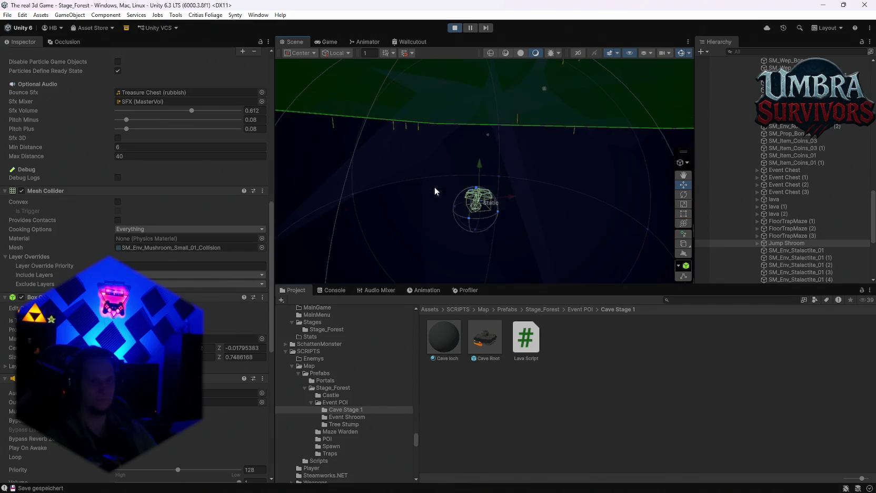
scroll(51, 318, down, 4)
scroll(137, 263, down, 4)
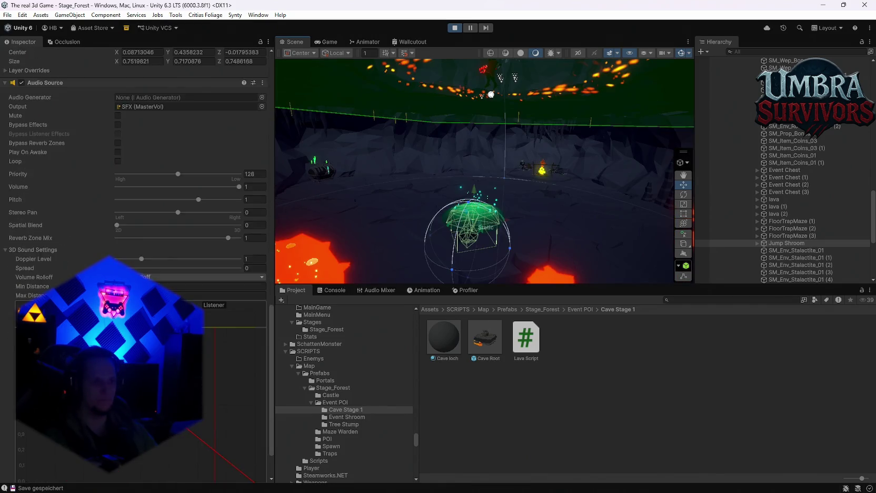
scroll(137, 263, up, 8)
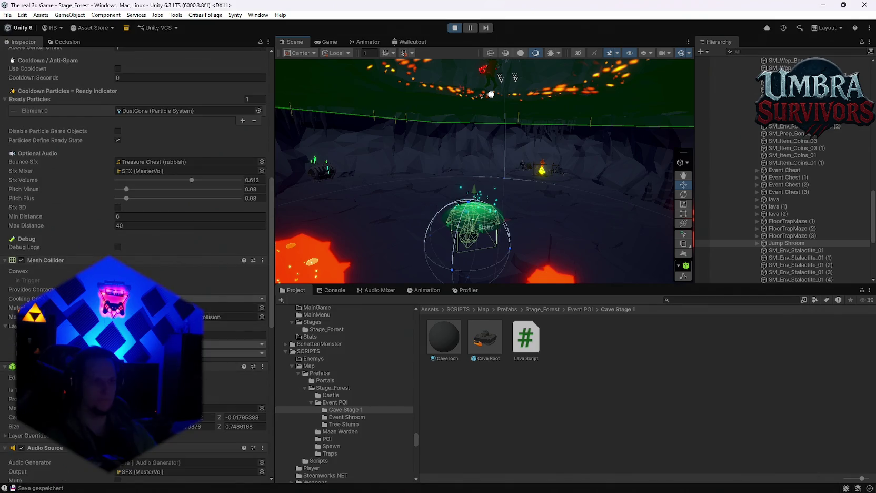
Toggle the Jump Shroom's Mesh Collider off and back on, then reframe it.
click(22, 261)
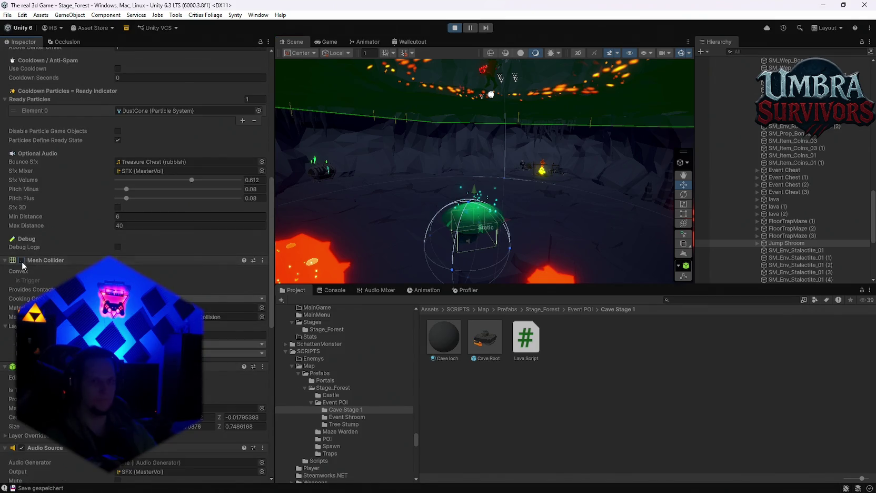
click(23, 262)
key(f)
scroll(51, 250, up, 14)
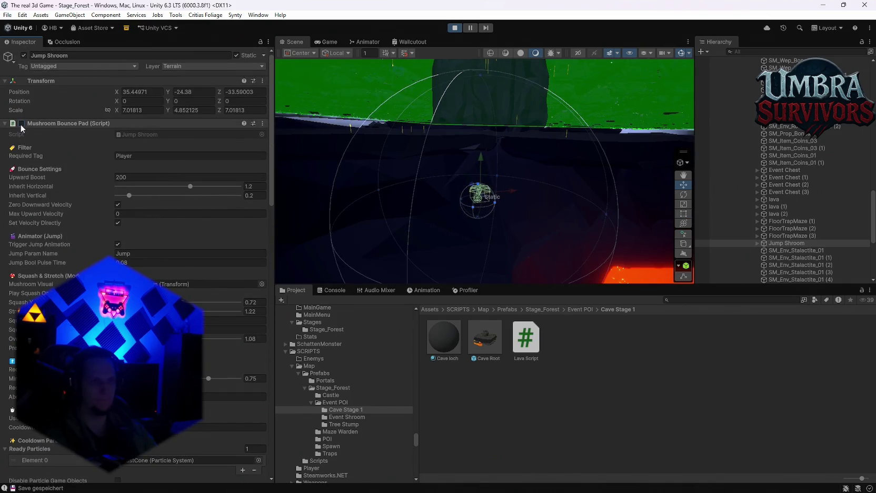
scroll(27, 136, down, 10)
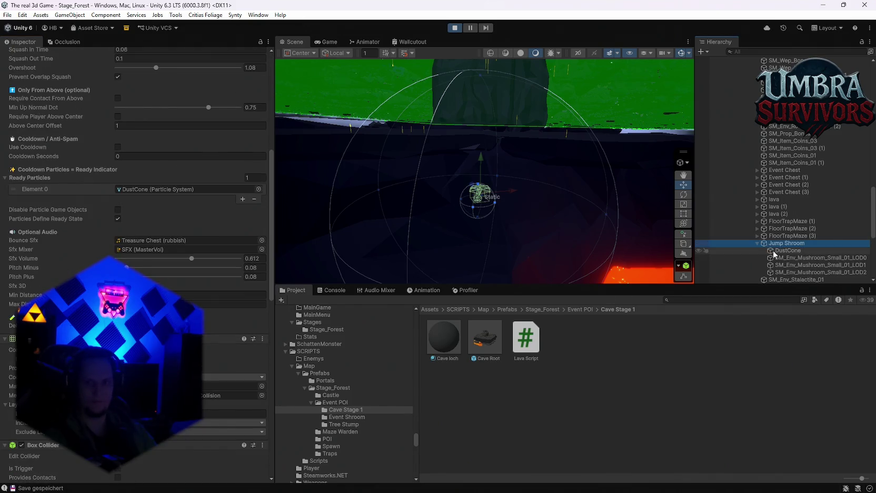
Inspect the mushroom's LOD0 and LOD1 meshes, then review Jump Shroom's components again.
click(776, 258)
click(778, 266)
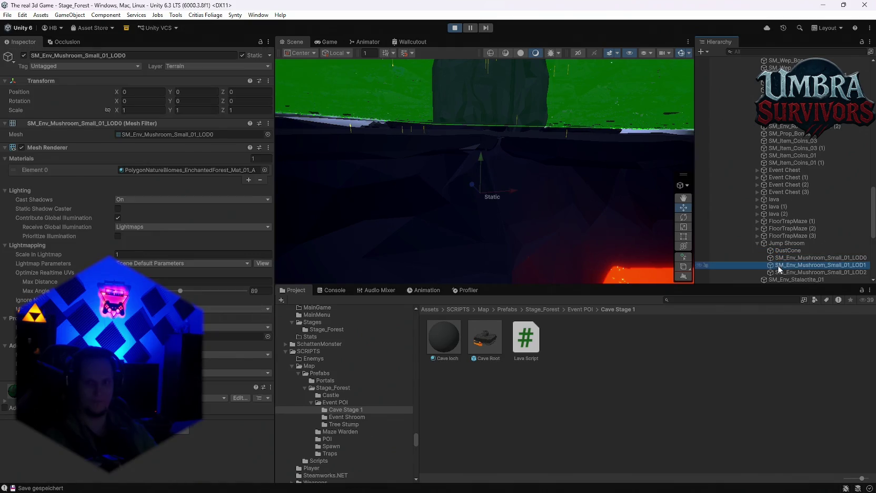
click(776, 244)
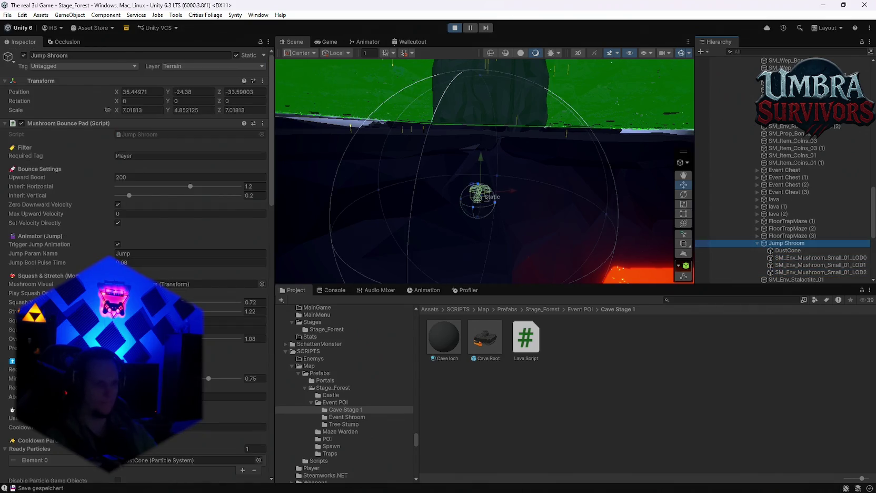
scroll(137, 211, down, 10)
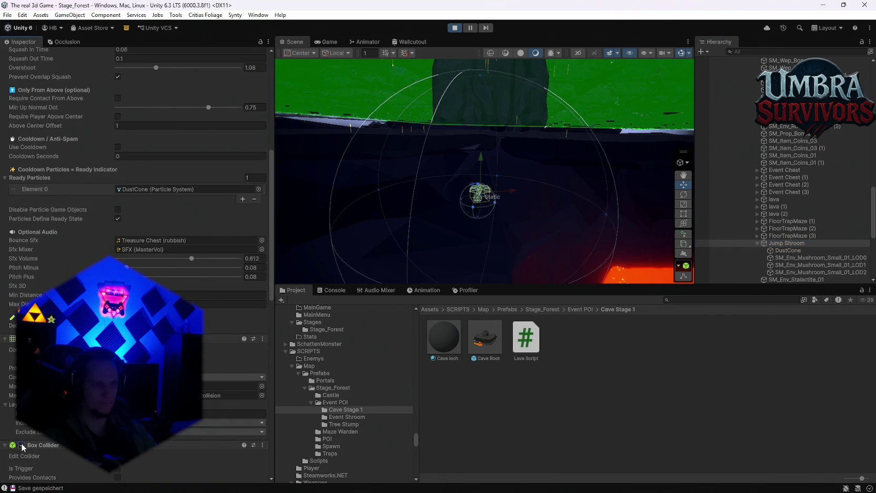
scroll(21, 443, down, 7)
scroll(137, 263, down, 9)
scroll(137, 237, up, 5)
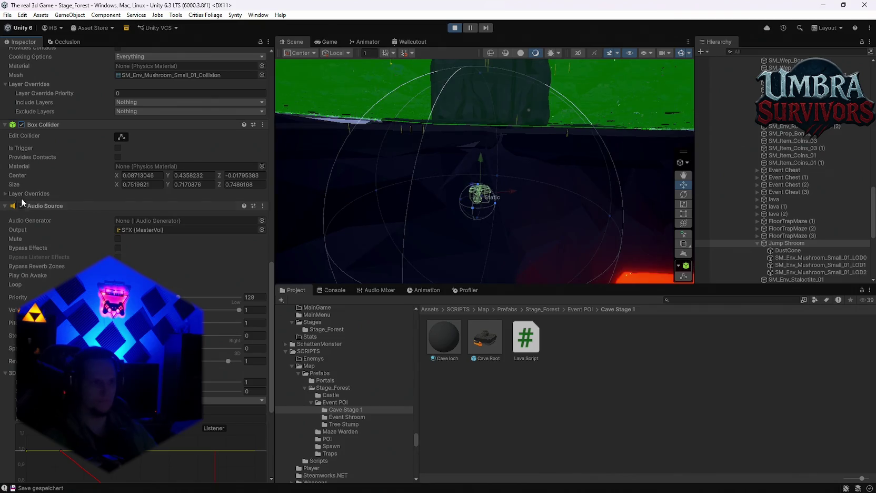
Move the view to the player character and resume the game in the Game view.
mouse_move(448, 188)
mouse_down()
mouse_move(448, 210)
mouse_move(469, 167)
mouse_up()
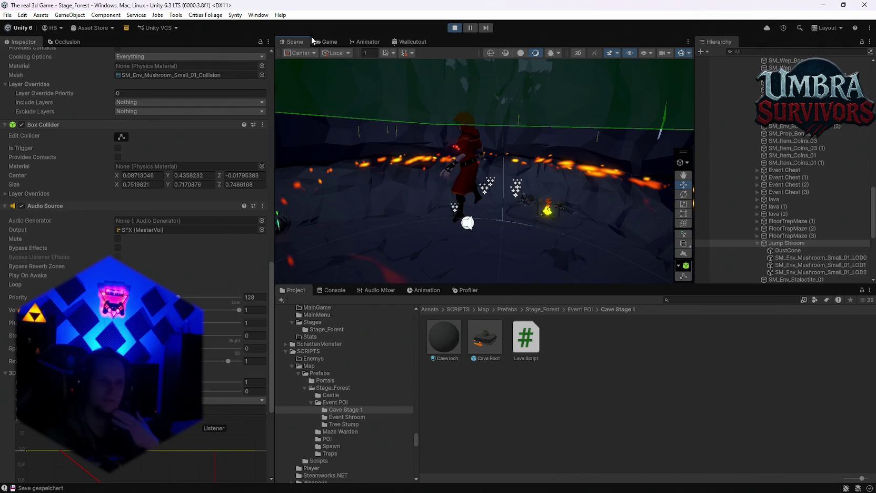
click(314, 41)
click(481, 154)
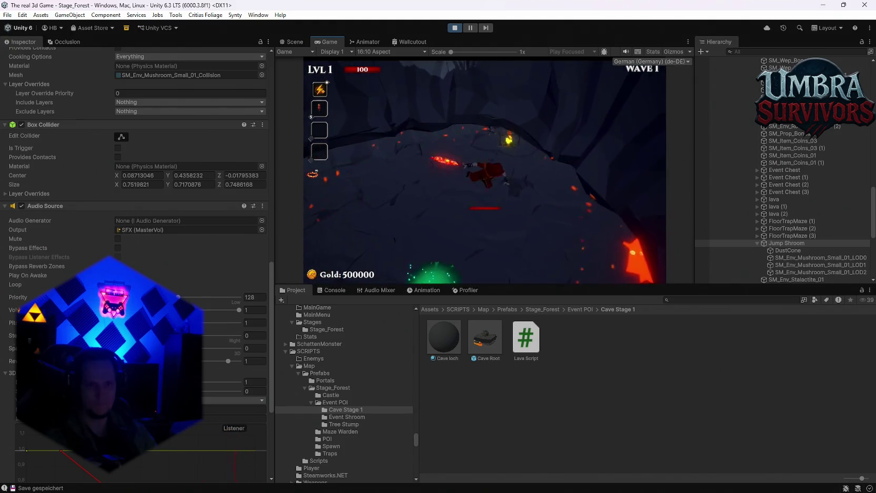
Pause the play-test and orbit the Scene camera over the cave and green terrain.
key(Escape)
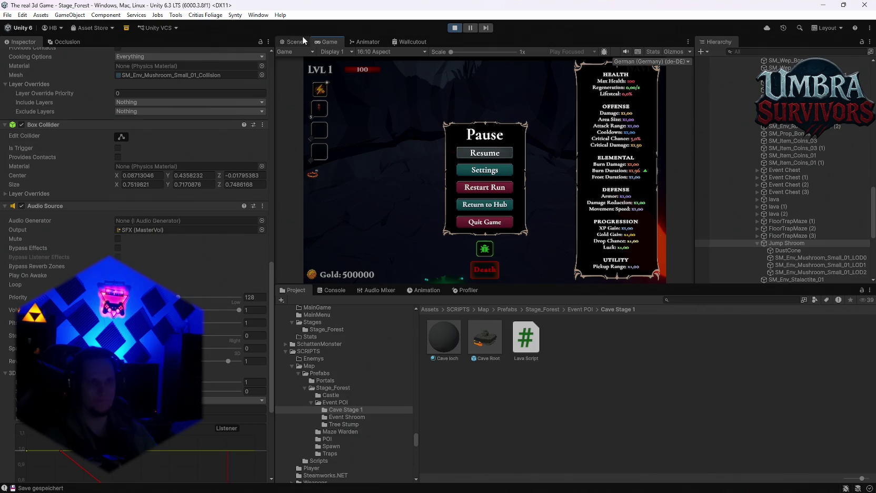
click(303, 41)
mouse_move(474, 163)
mouse_down()
mouse_move(461, 156)
mouse_move(531, 172)
mouse_move(518, 84)
mouse_up()
mouse_move(511, 134)
mouse_down()
mouse_move(473, 139)
mouse_move(482, 133)
mouse_move(465, 151)
mouse_up()
Select the Base ground, then move into the cave and select the curved cave wall corner.
click(465, 151)
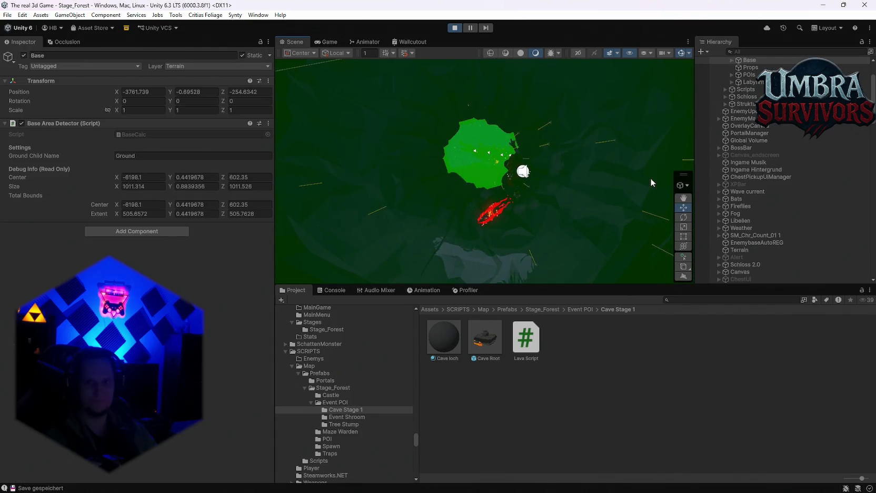
scroll(749, 111, up, 4)
mouse_move(517, 113)
mouse_down()
mouse_move(517, 163)
mouse_move(526, 150)
mouse_move(422, 221)
mouse_move(413, 242)
mouse_move(432, 256)
mouse_move(460, 188)
mouse_move(520, 230)
mouse_move(548, 86)
mouse_move(581, 86)
mouse_move(497, 238)
mouse_move(479, 219)
mouse_move(528, 203)
mouse_move(522, 188)
mouse_up()
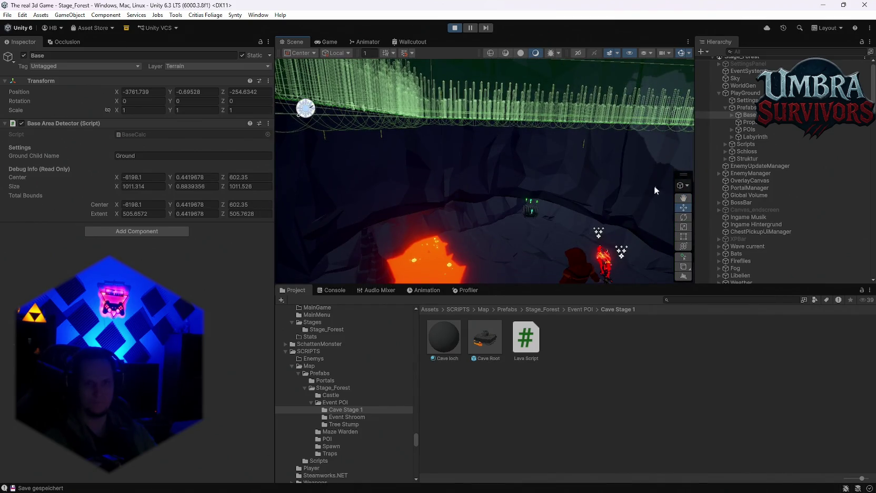
click(502, 179)
Frame the curved cave wall and then one of the cave roof meshes.
scroll(782, 262, down, 5)
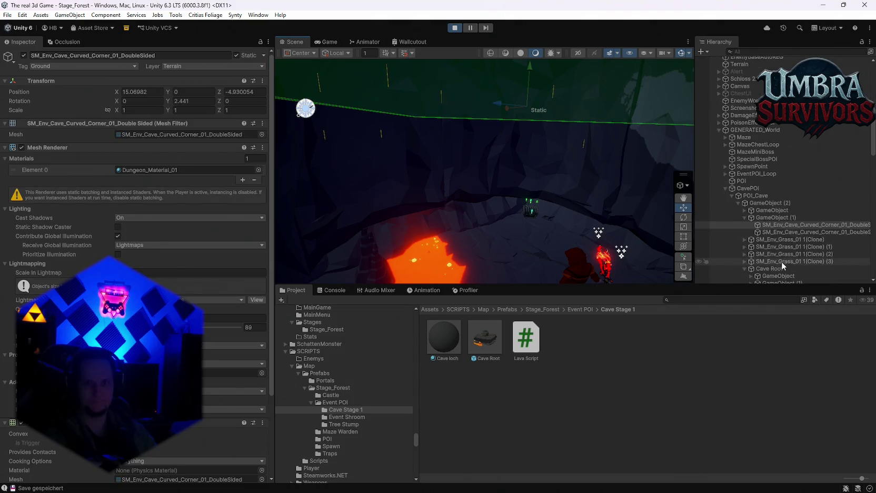
key(f)
click(493, 167)
key(f)
scroll(792, 243, down, 2)
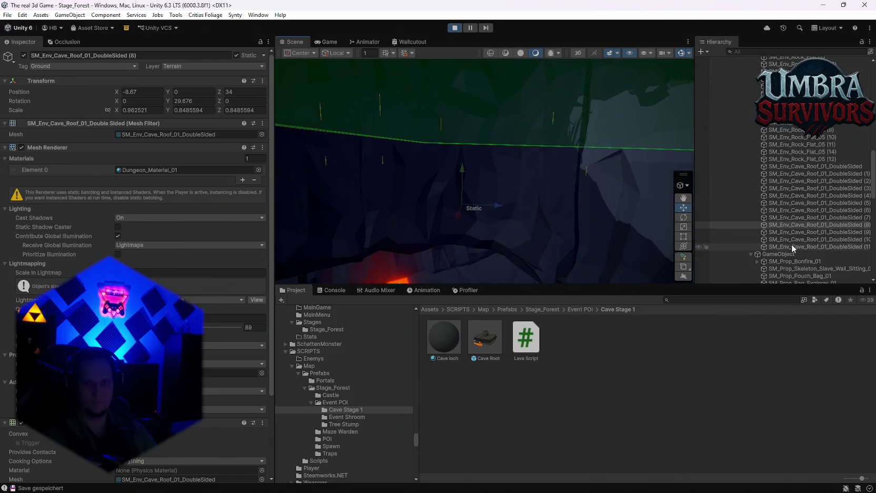
scroll(791, 183, up, 2)
scroll(791, 183, up, 5)
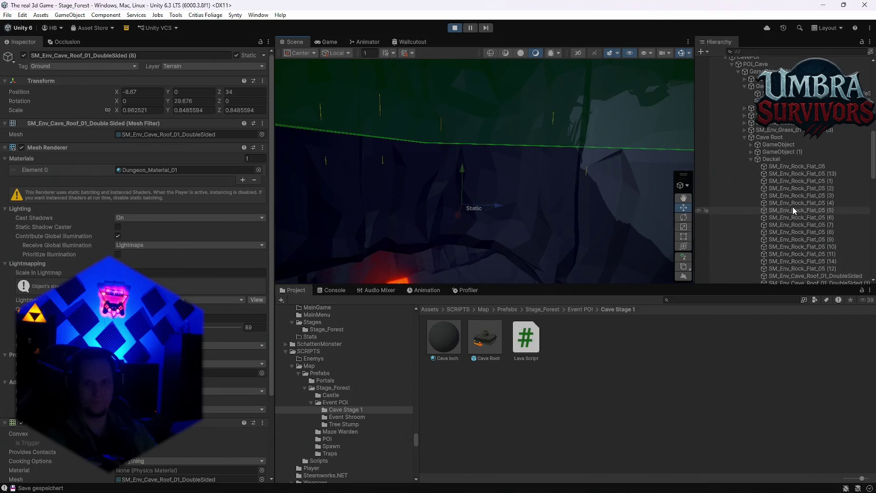
Expand Cave Root, enable the Deckel cave cover, and collapse it.
click(772, 164)
click(769, 172)
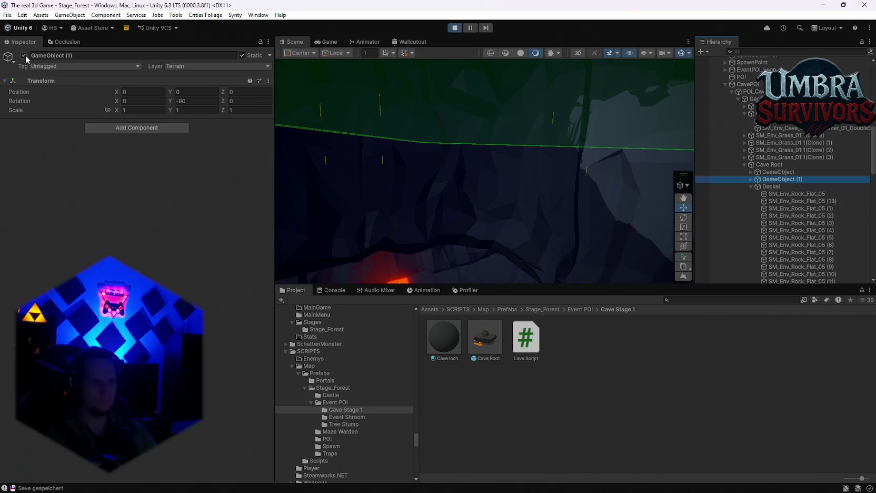
click(764, 187)
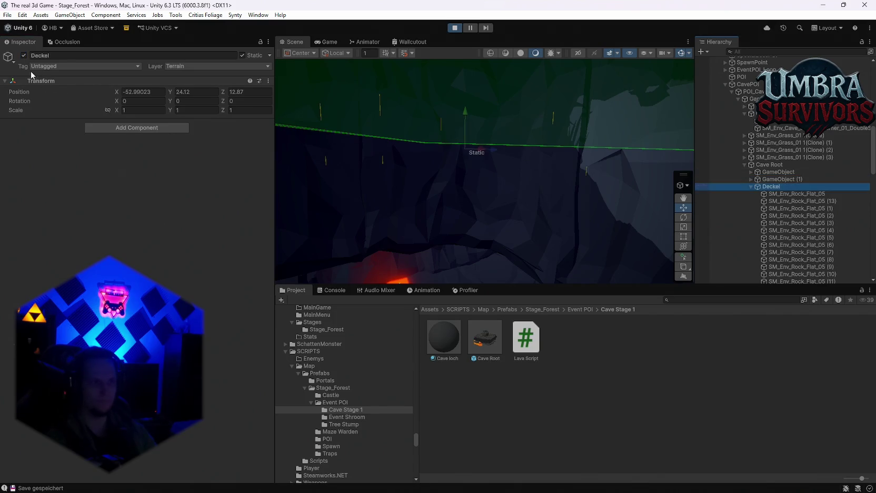
click(23, 56)
click(751, 187)
Briefly disable and re-enable the prop group and GameObject (4) to identify them.
click(764, 194)
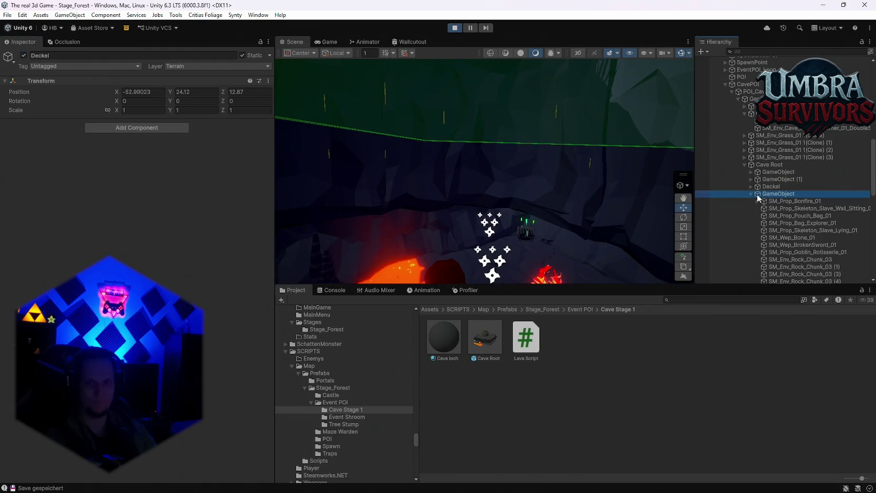
click(23, 56)
click(23, 55)
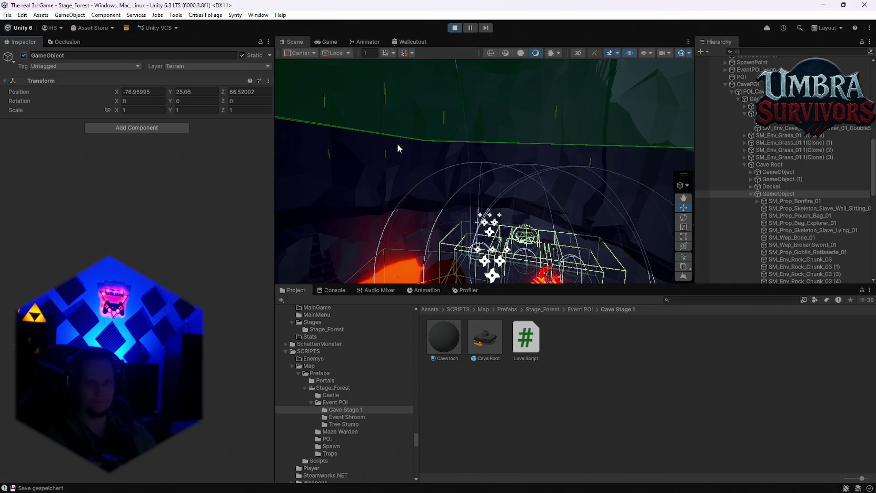
click(751, 194)
click(762, 235)
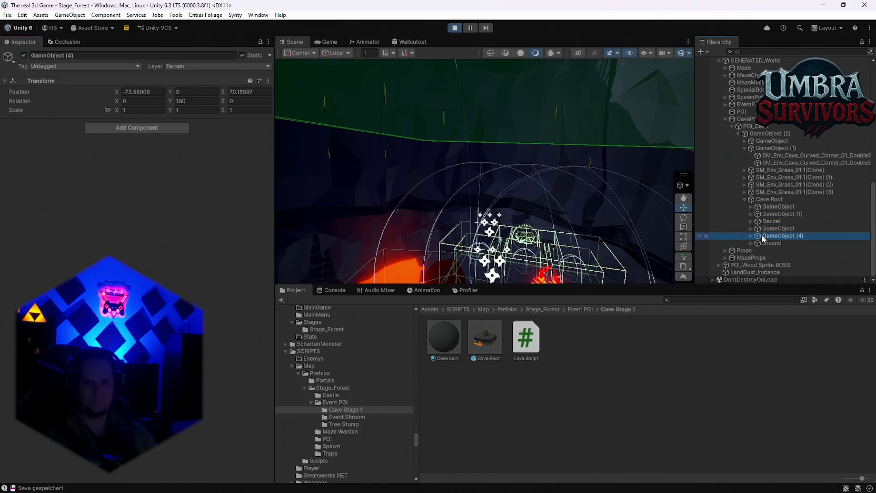
click(23, 55)
click(24, 55)
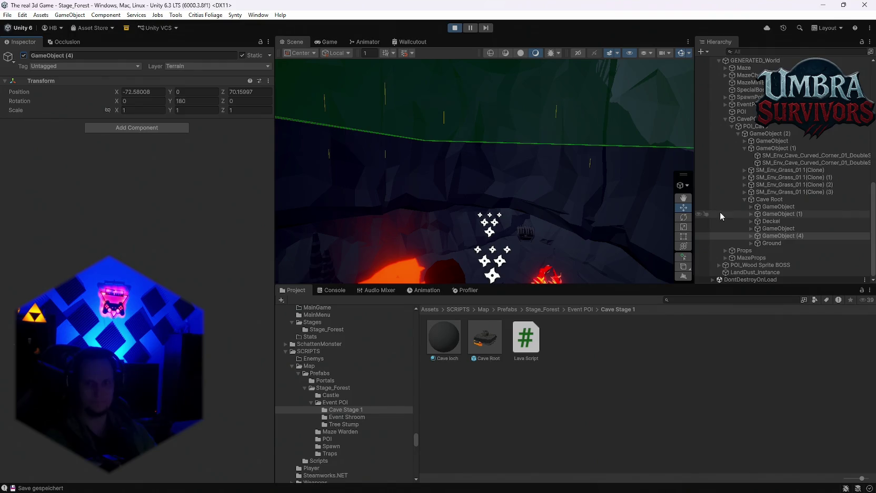
Disable Cave Root's Ground object and resume the game.
click(775, 243)
click(23, 55)
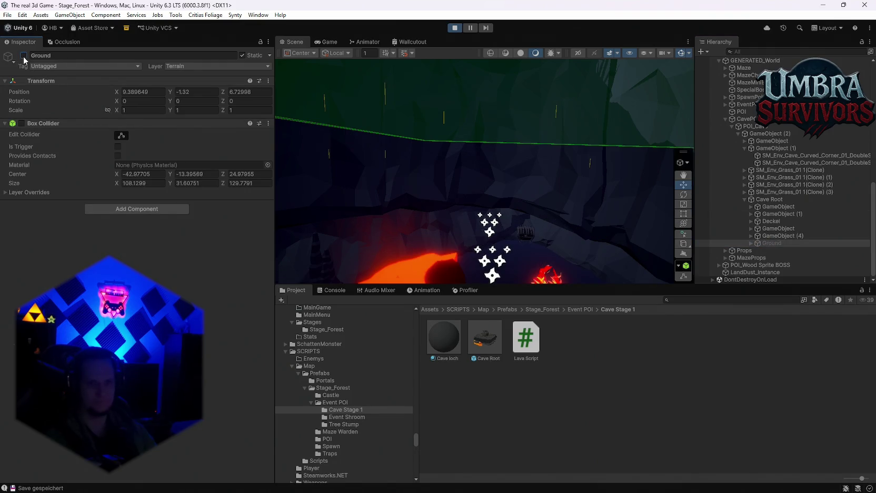
click(327, 44)
click(463, 153)
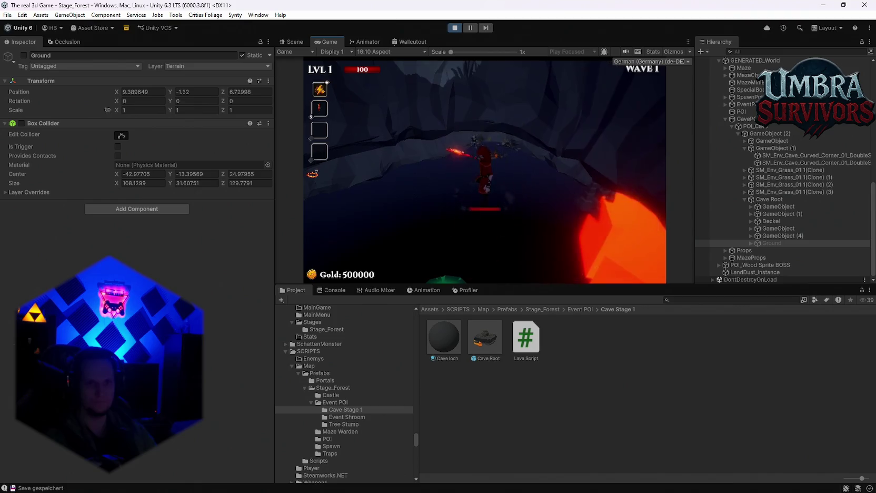
Pause the game and toggle GameObject (4) and Deckel off and on to identify their cave parts.
key(Escape)
key(Escape)
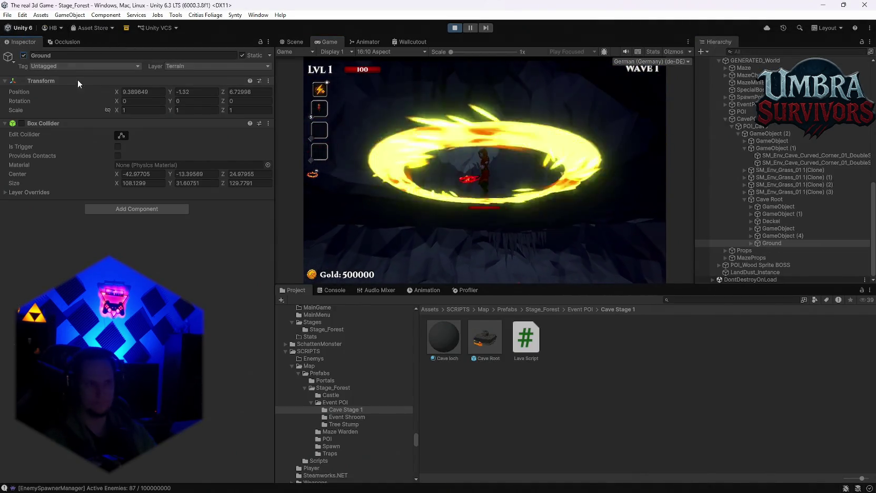
click(760, 236)
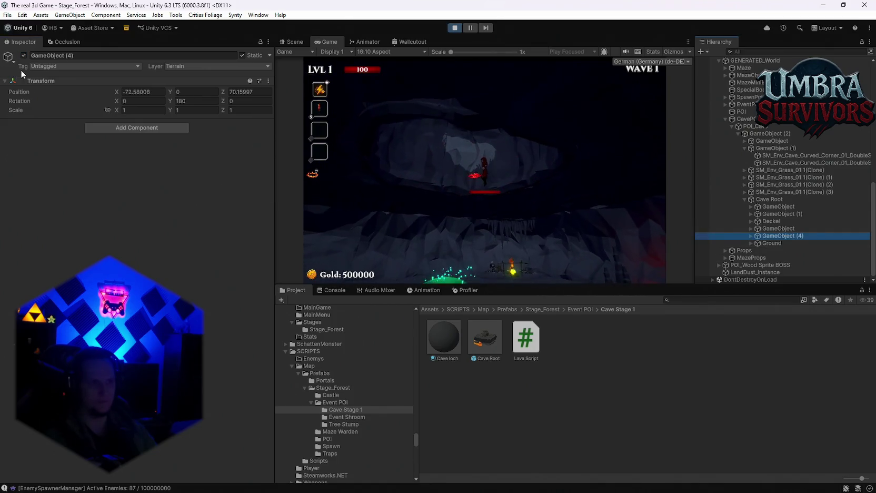
click(25, 56)
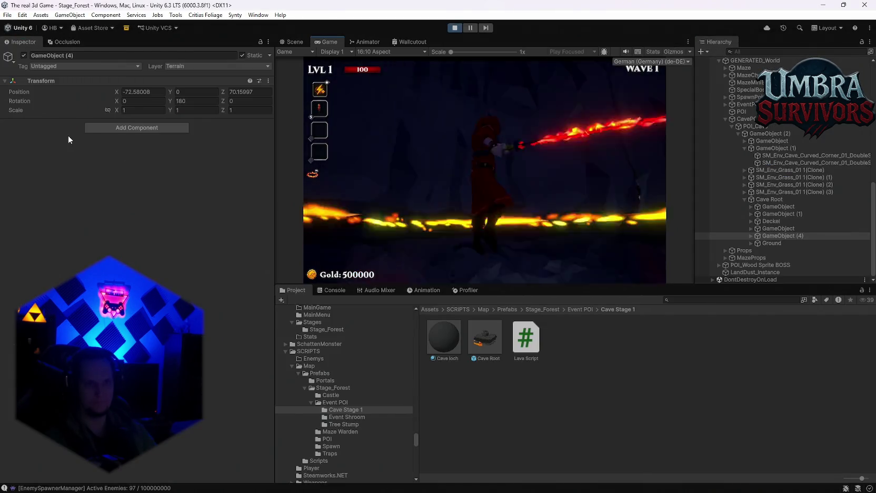
click(24, 55)
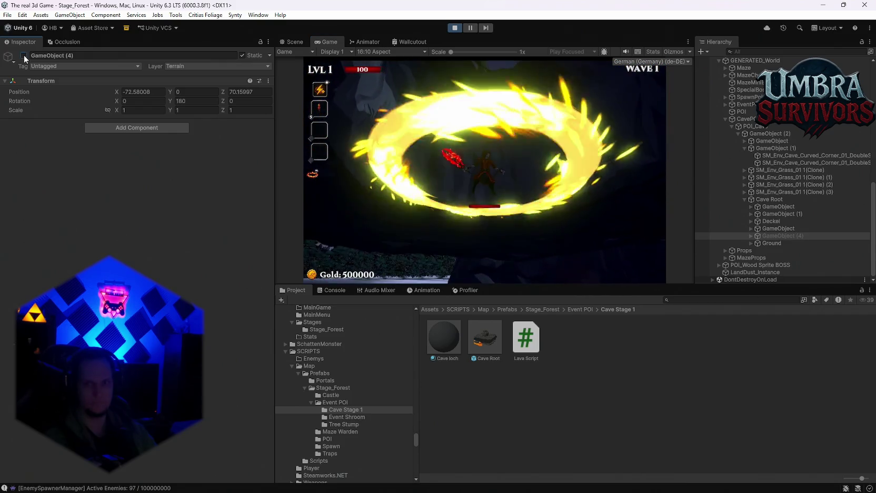
click(772, 228)
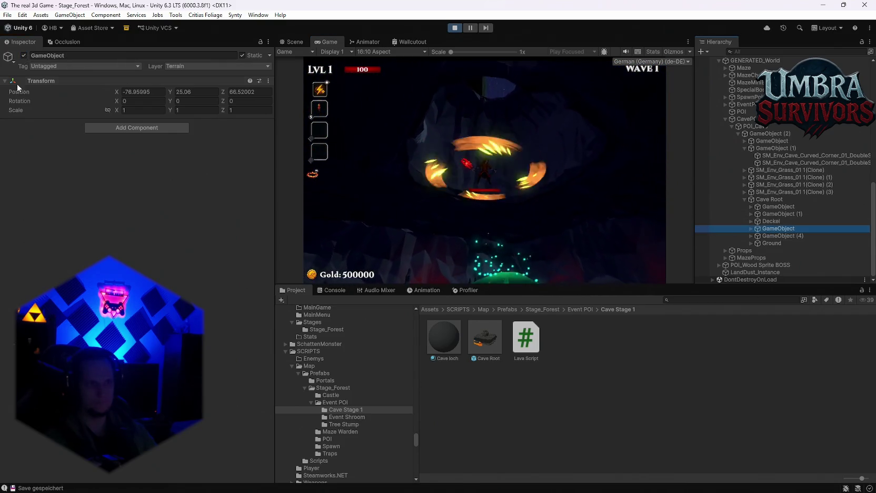
click(772, 221)
click(24, 61)
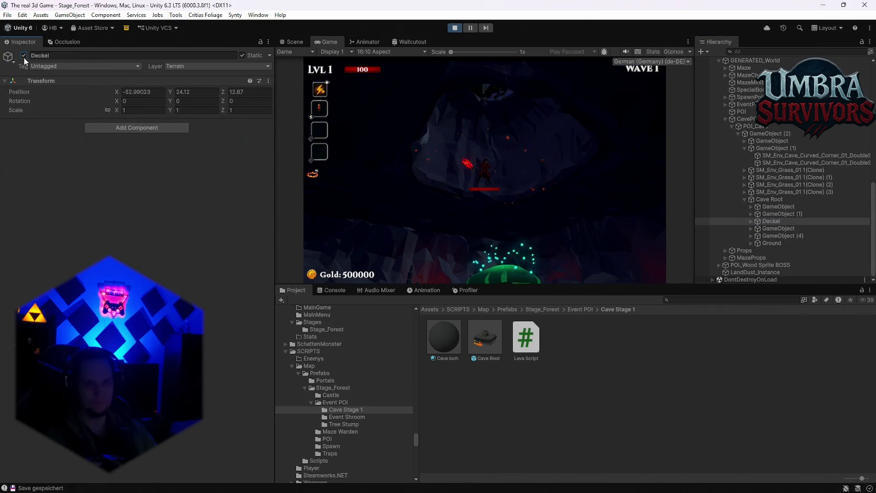
Inspect Cave Root's children, then hide and restore the whole Cave Root.
click(775, 214)
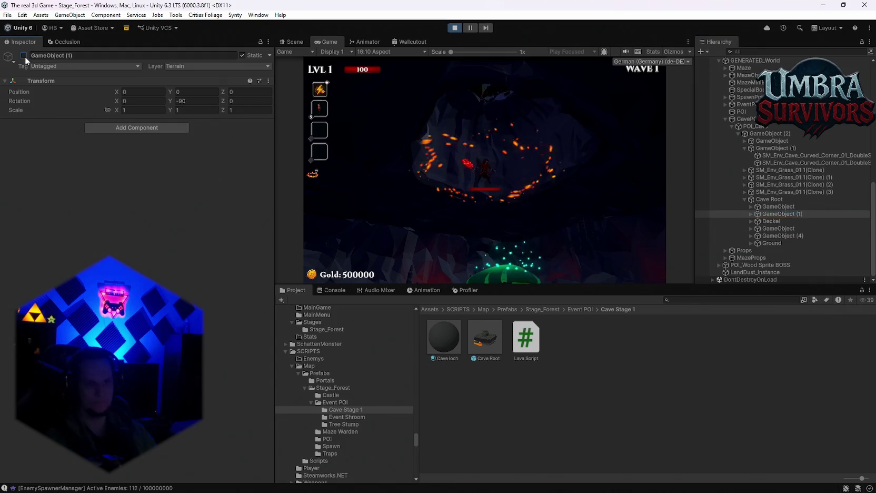
click(767, 207)
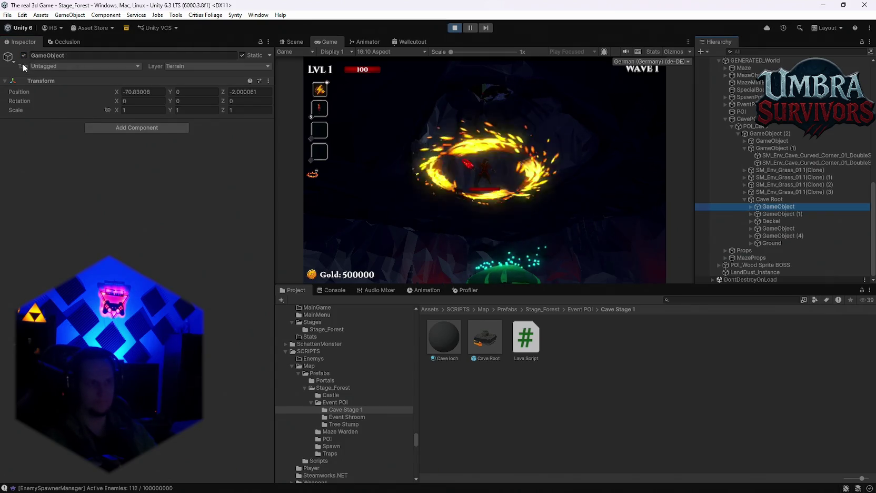
click(776, 198)
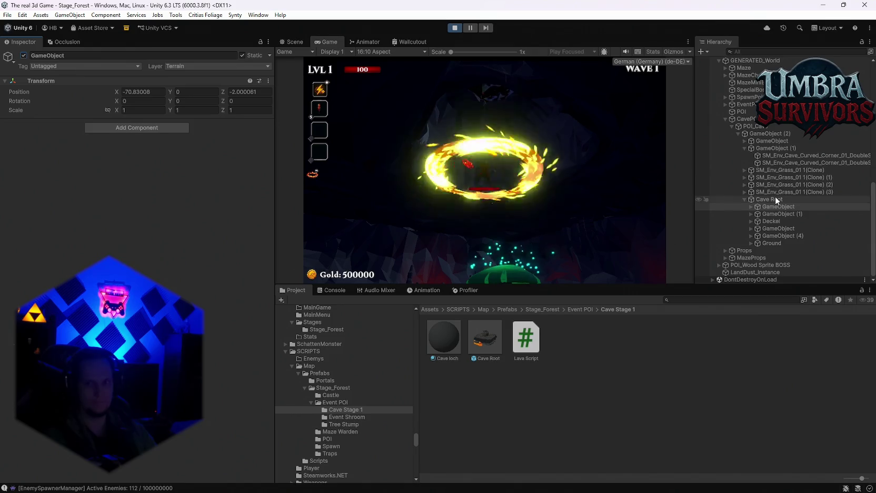
click(25, 55)
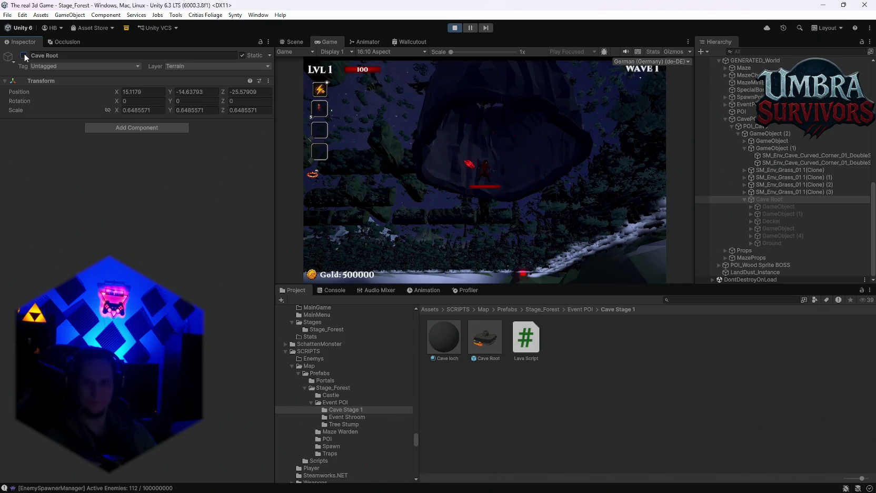
click(24, 55)
Toggle the GameObject inside GameObject (2) to replay the fire ring burst effect.
click(761, 133)
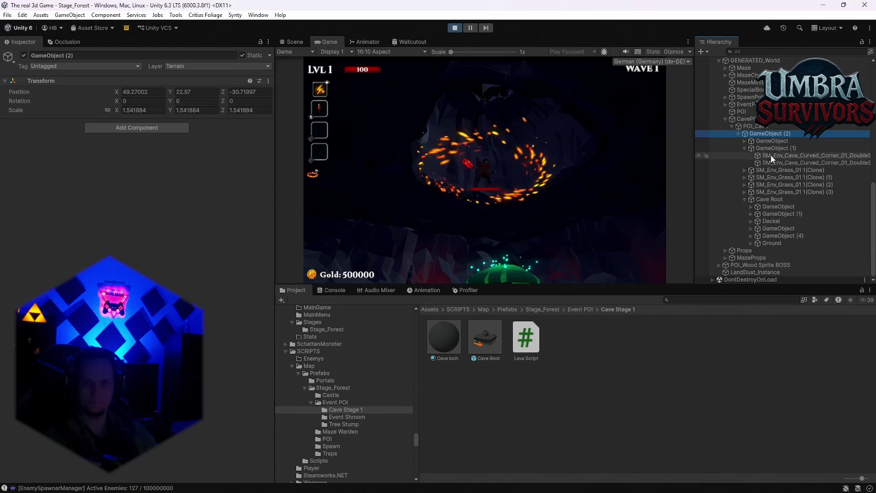
click(767, 141)
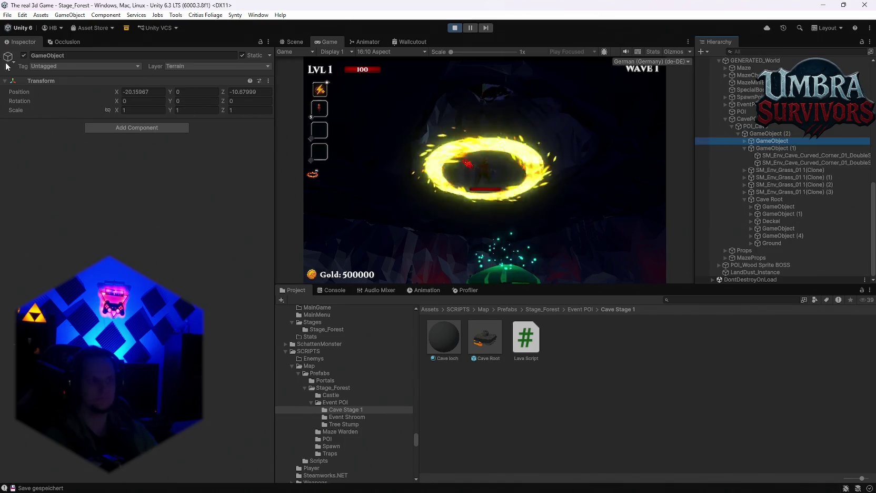
click(24, 55)
click(24, 55)
click(23, 55)
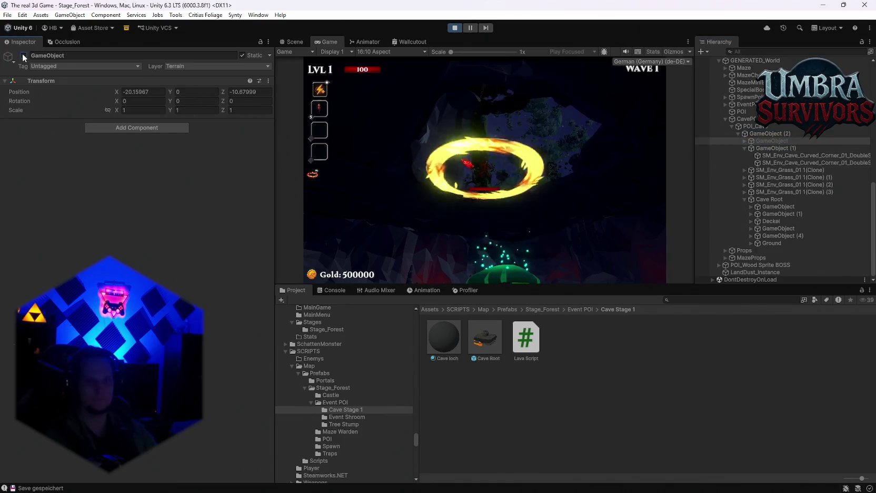
Hide GameObject (1) and its sibling GameObject together to make the cave walls vanish, then restore them.
click(788, 149)
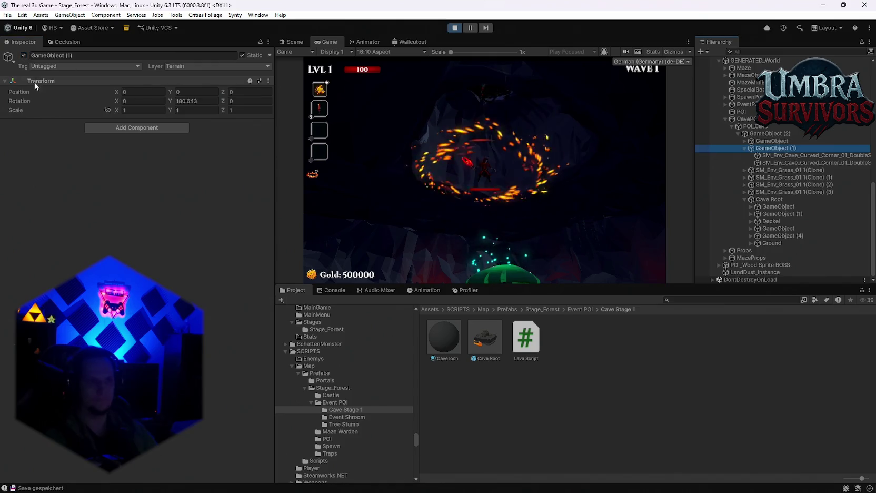
ctrl+click(770, 141)
click(24, 56)
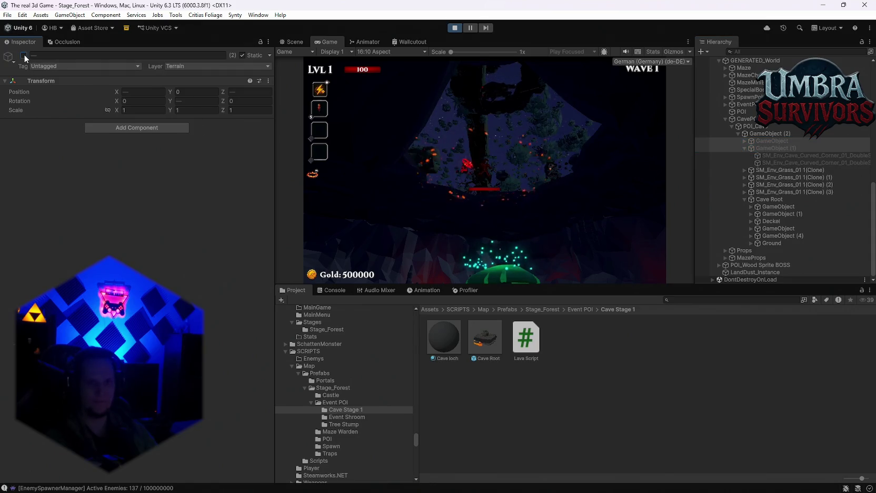
click(23, 55)
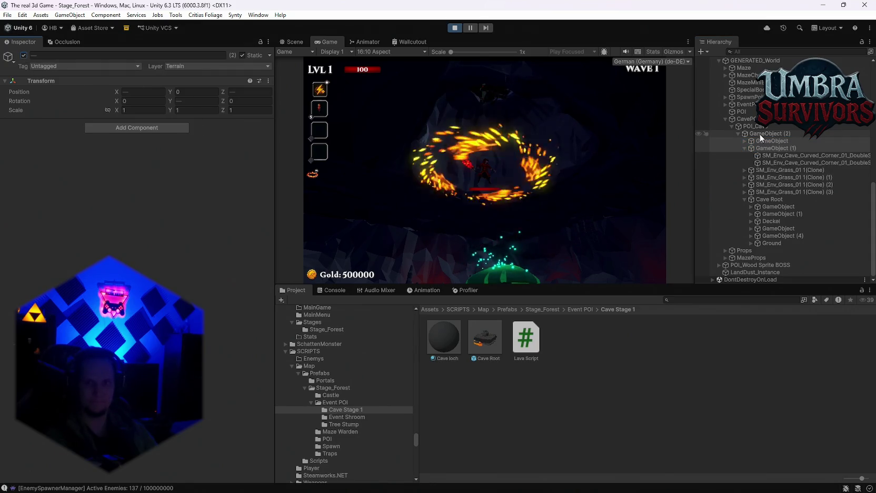
Inspect the two curved cave corner meshes, then deactivate CavePOI.
click(777, 157)
shift+click(779, 163)
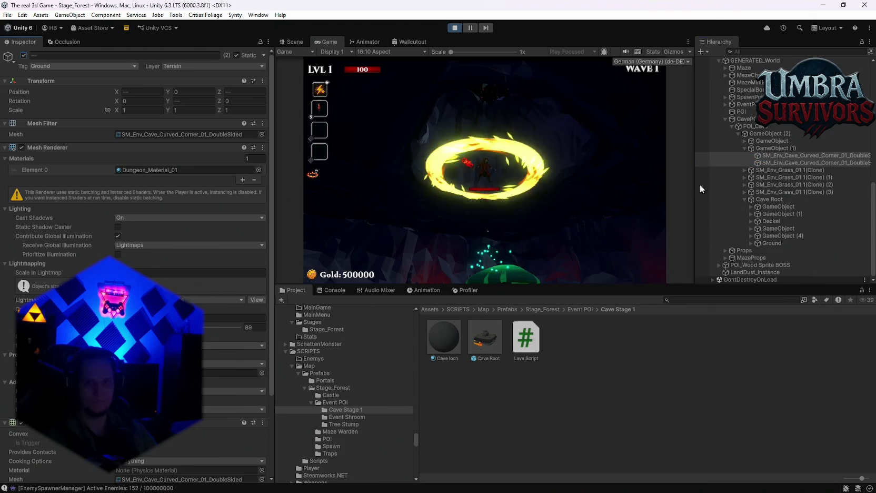
click(747, 119)
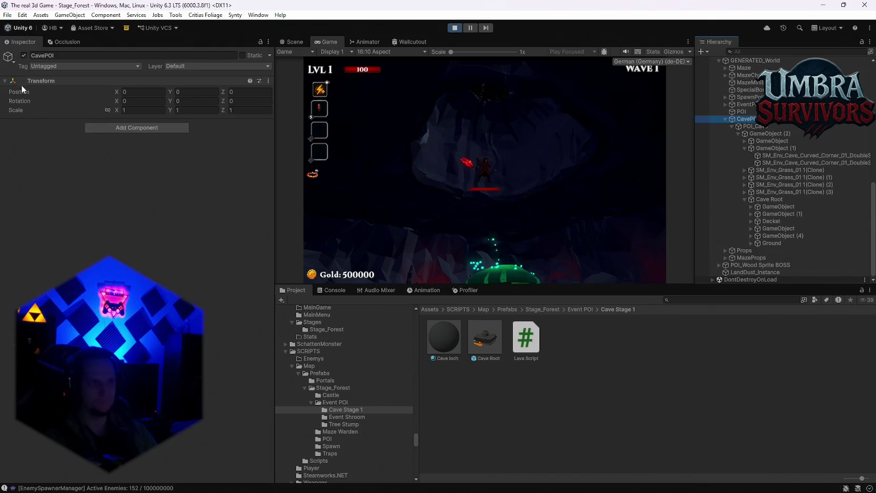
click(24, 55)
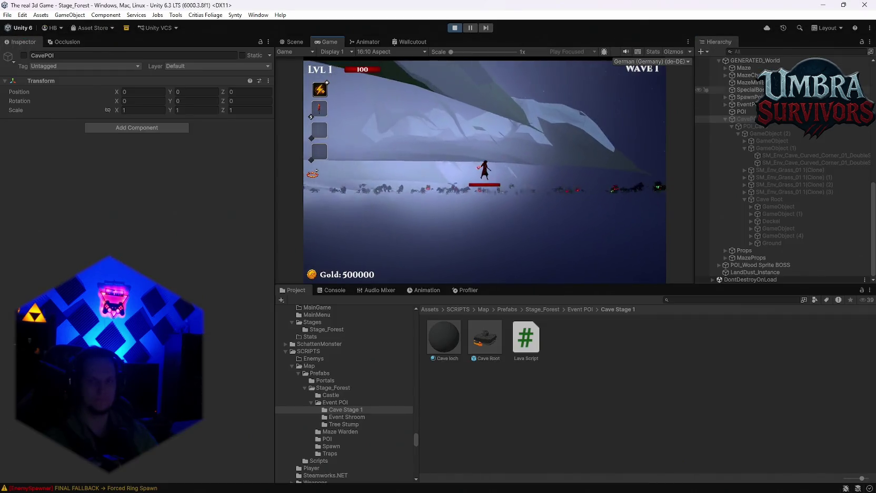
Deactivate the GENERATED_World object.
scroll(754, 65, up, 5)
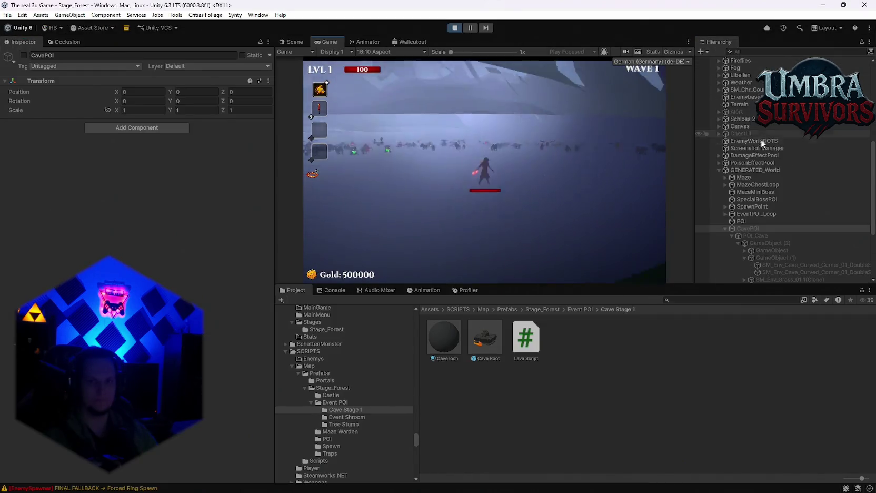
click(752, 167)
click(23, 55)
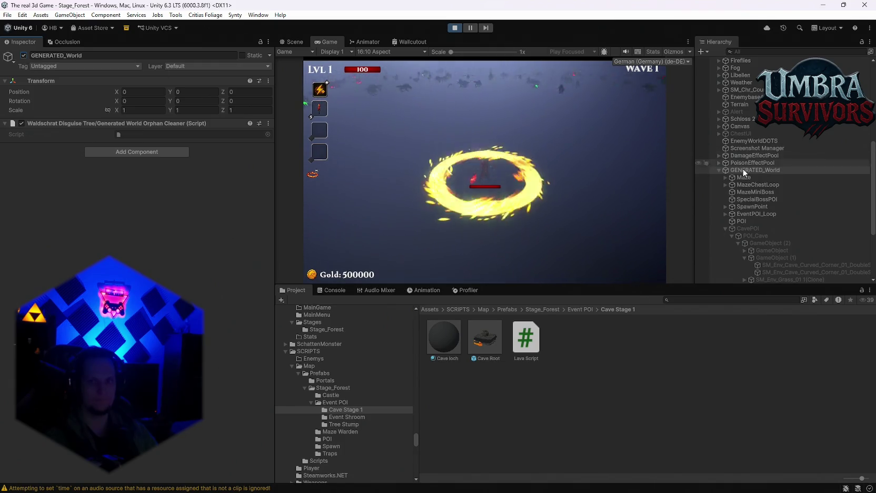
Select PlayGround, pause the running game and switch to the Scene view.
scroll(765, 171, up, 10)
click(744, 97)
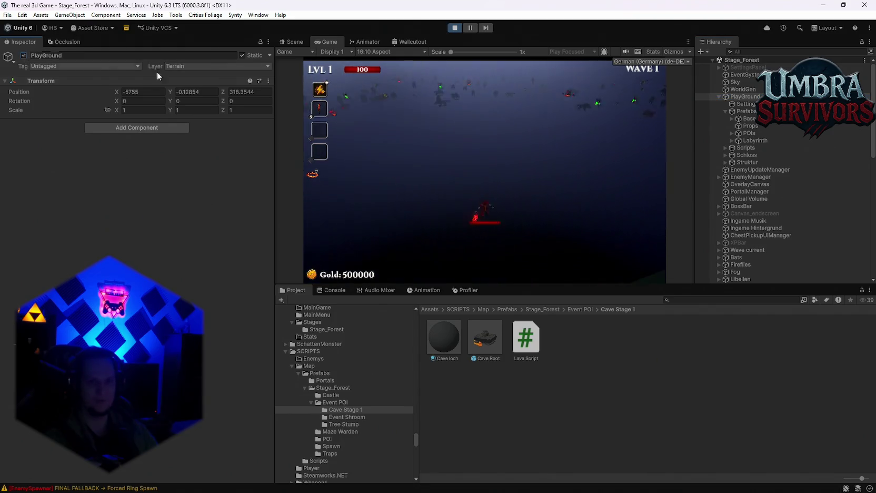
key(Escape)
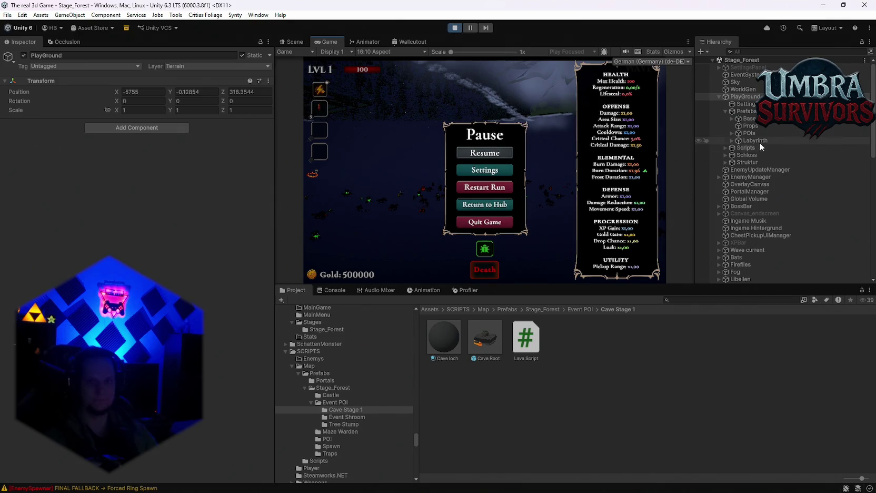
click(295, 42)
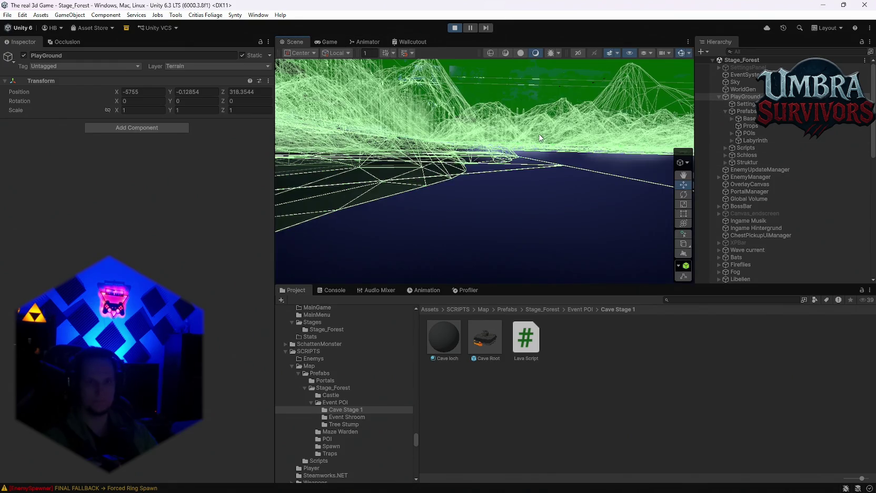
Move the scene camera over the forest maze toward the firefly ring with PlayGround selected.
mouse_move(400, 125)
mouse_down()
mouse_move(474, 239)
mouse_move(416, 302)
mouse_move(777, 268)
mouse_move(853, 220)
mouse_move(790, 200)
mouse_move(701, 136)
mouse_move(574, 169)
mouse_move(464, 268)
mouse_move(354, 112)
mouse_move(580, 120)
mouse_move(553, 156)
mouse_move(602, 131)
mouse_move(509, 156)
mouse_move(410, 155)
mouse_move(518, 172)
mouse_move(469, 201)
mouse_move(534, 188)
mouse_move(526, 169)
mouse_up()
click(469, 200)
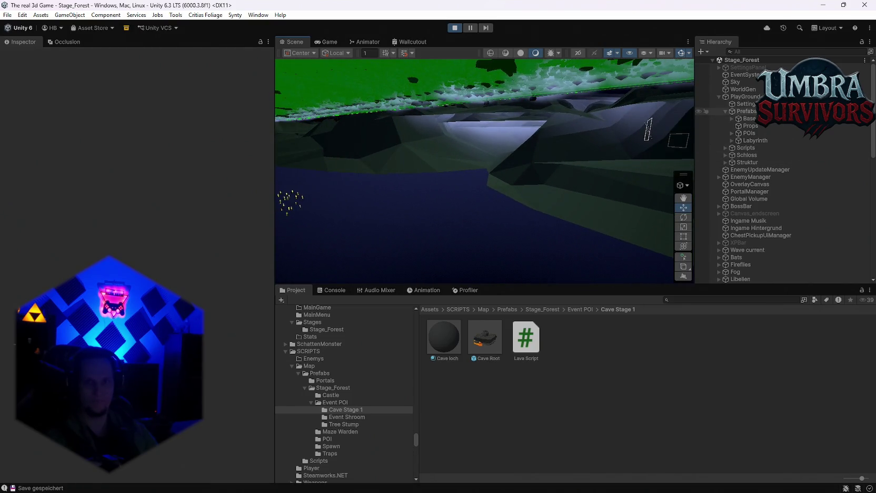
click(743, 96)
mouse_move(411, 153)
mouse_down()
mouse_move(481, 151)
mouse_move(540, 166)
mouse_move(614, 156)
mouse_move(557, 186)
mouse_move(556, 269)
mouse_move(479, 257)
mouse_move(501, 269)
mouse_move(501, 156)
mouse_move(411, 178)
mouse_move(363, 204)
mouse_move(337, 141)
mouse_move(247, 129)
mouse_up()
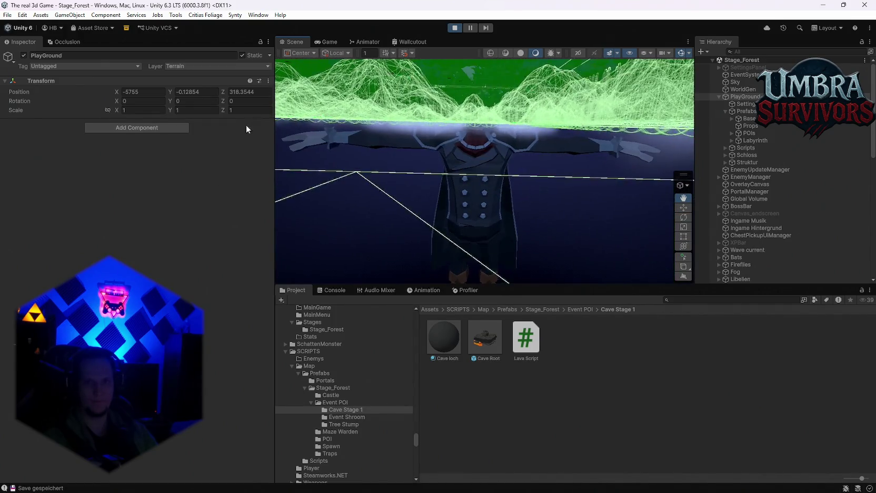
scroll(788, 264, down, 10)
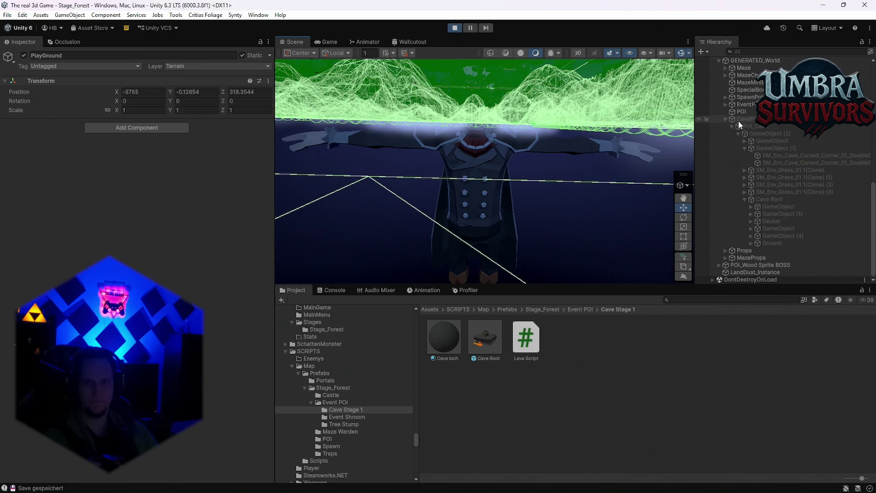
Reactivate CavePOI and frame the cave in the Scene view.
click(739, 120)
click(24, 56)
key(f)
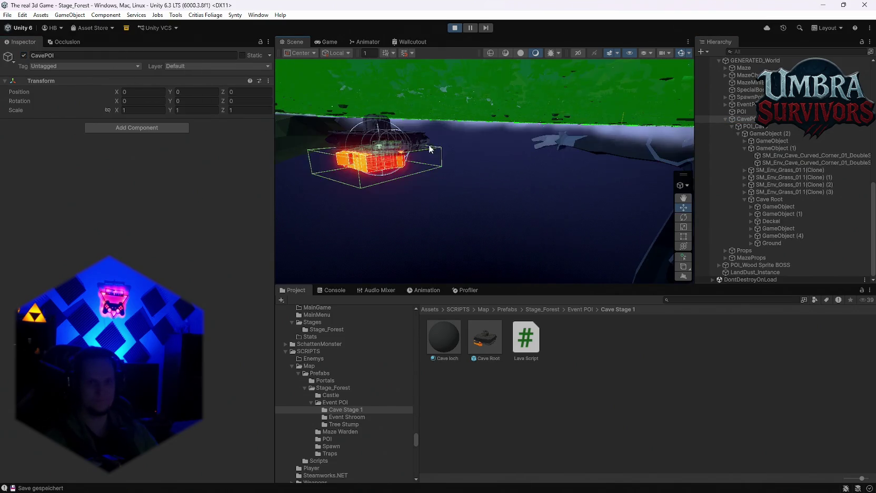
drag(396, 152, 573, 184)
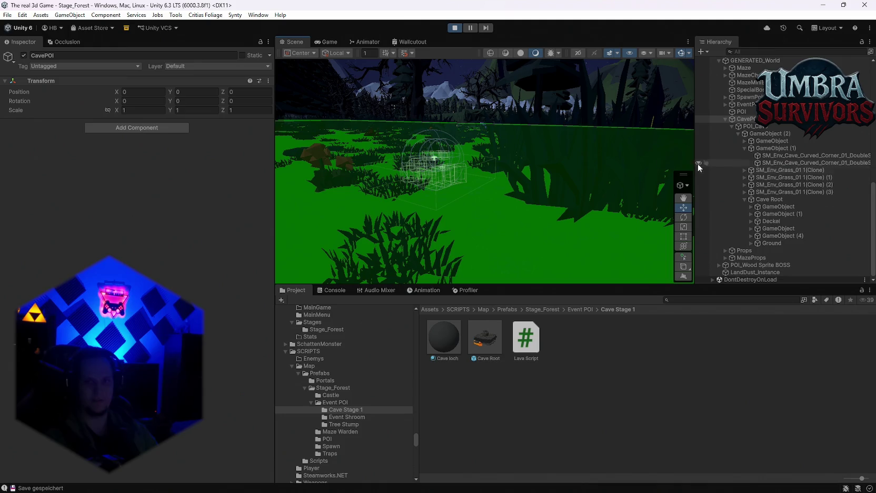
key(f)
Inspect the POI_Cave, Base, Props, POIs and Labyrinth groups.
scroll(773, 187, up, 2)
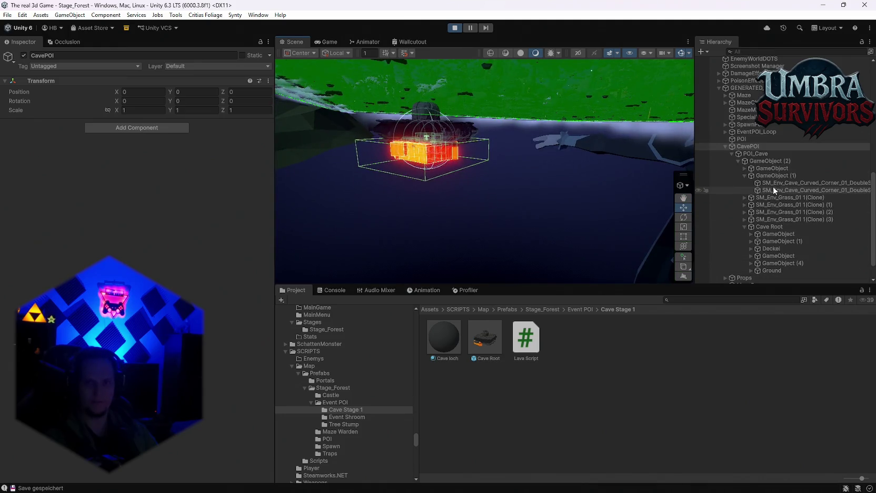
click(769, 153)
scroll(760, 135, up, 10)
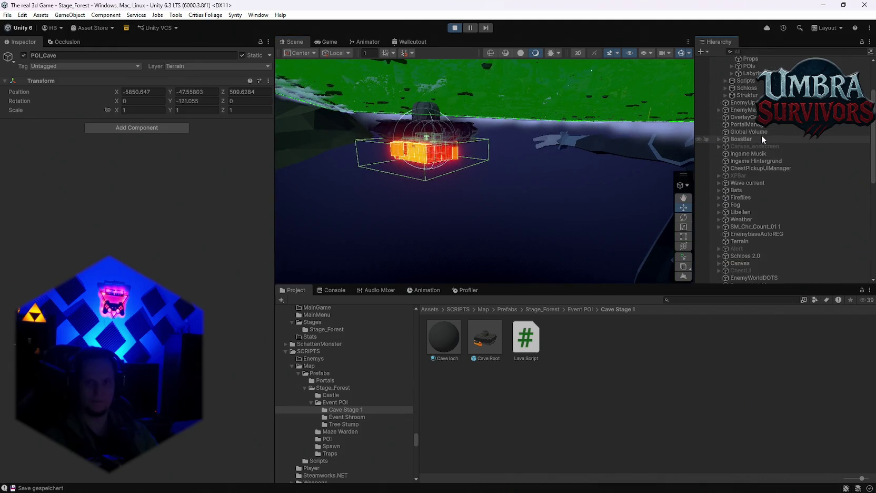
click(750, 119)
click(757, 127)
click(755, 134)
click(757, 141)
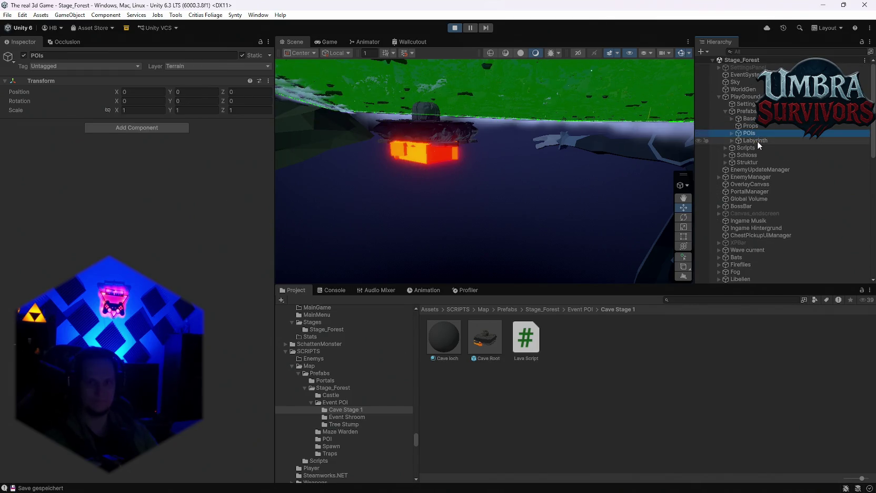
Frame Prefabs, PlayGround and Labyrinth in the scene, inspect Scripts, and expand Schloss.
double_click(750, 112)
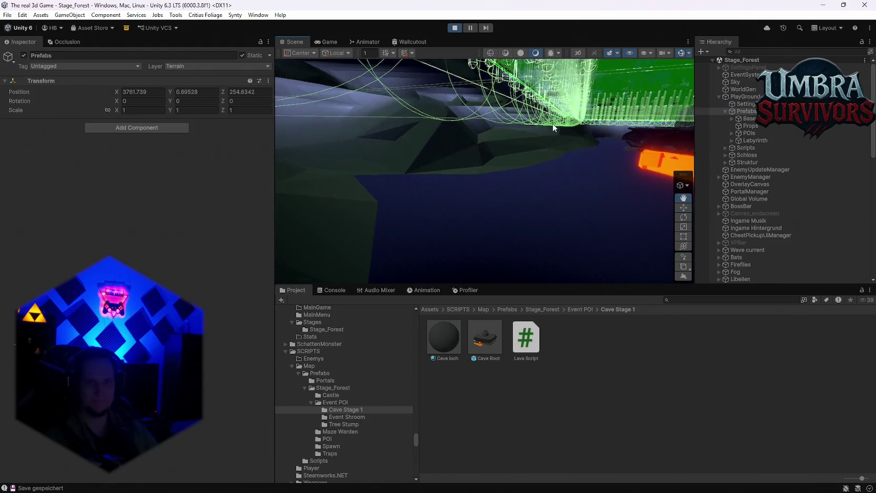
double_click(745, 97)
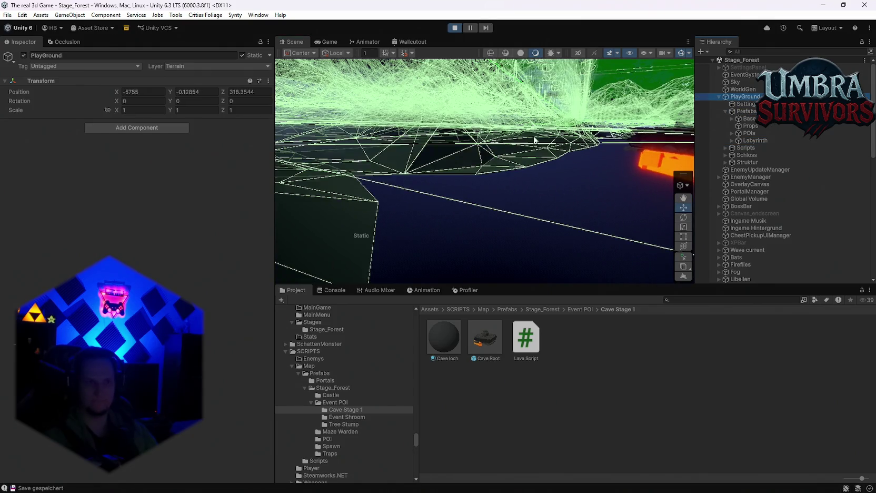
drag(479, 130, 463, 158)
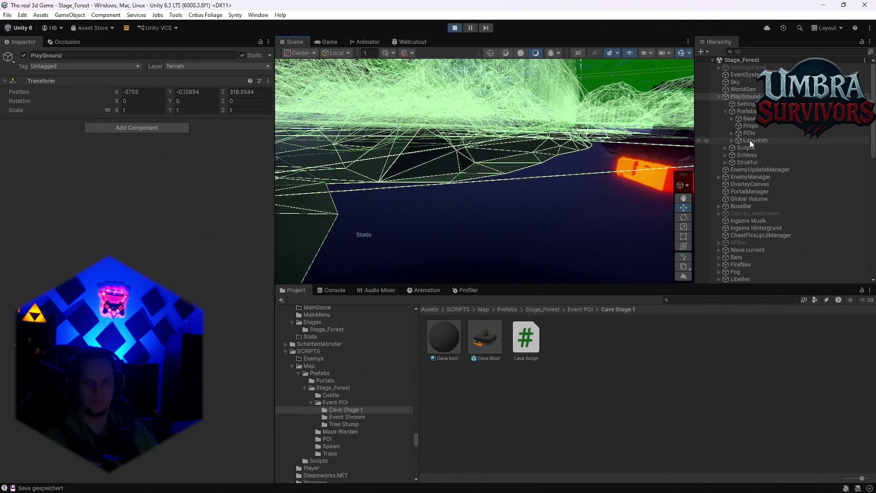
double_click(748, 141)
click(742, 147)
click(746, 156)
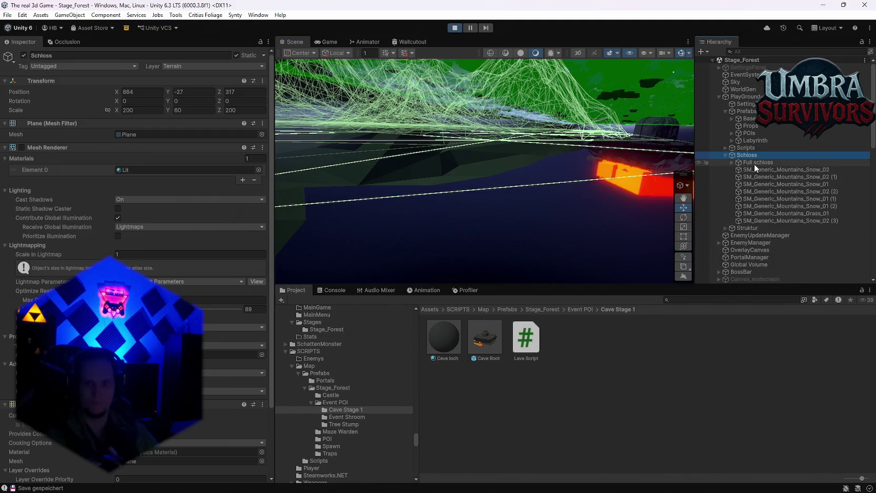
double_click(755, 163)
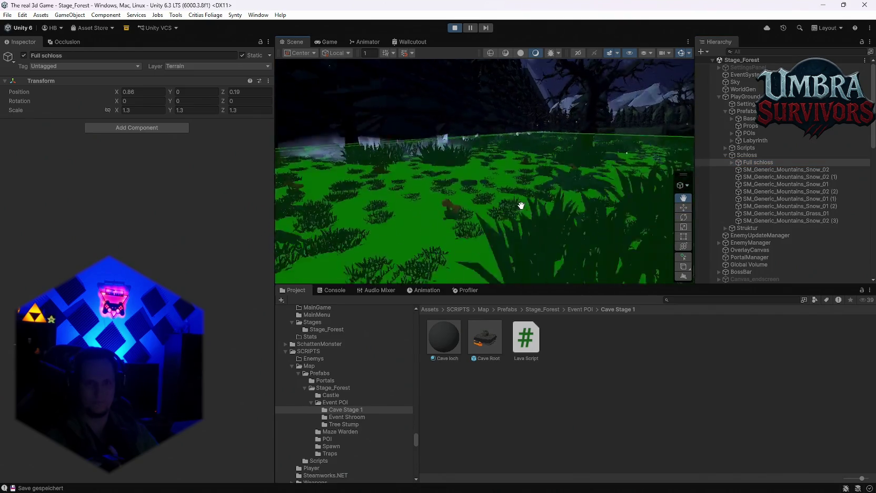
click(747, 155)
mouse_move(550, 164)
mouse_down()
mouse_move(458, 165)
mouse_move(512, 143)
mouse_up()
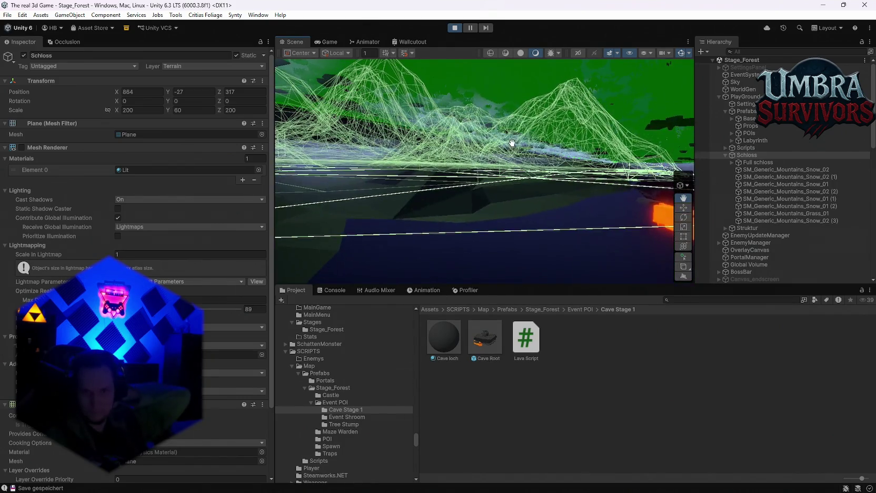
click(731, 162)
click(757, 169)
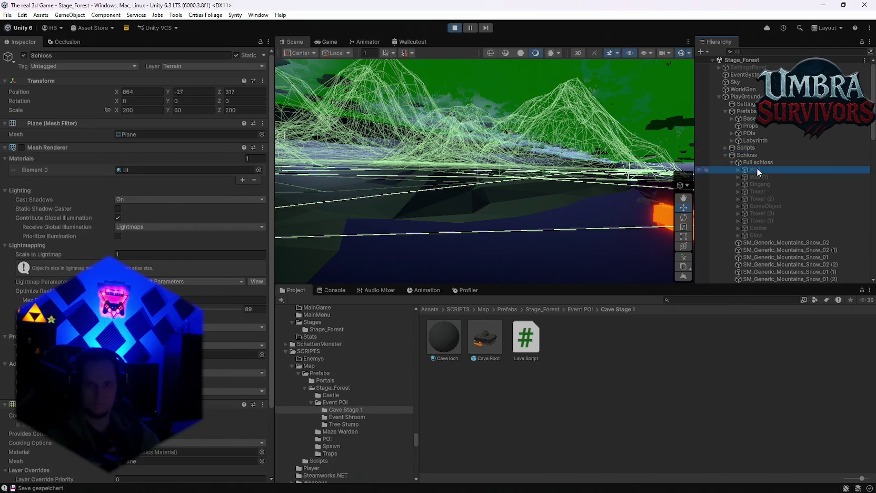
click(758, 176)
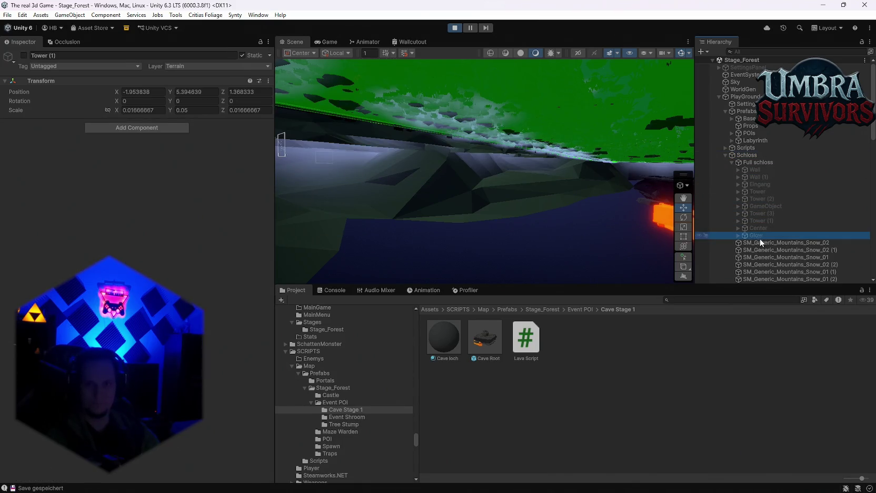
scroll(764, 232, down, 3)
click(764, 194)
click(764, 210)
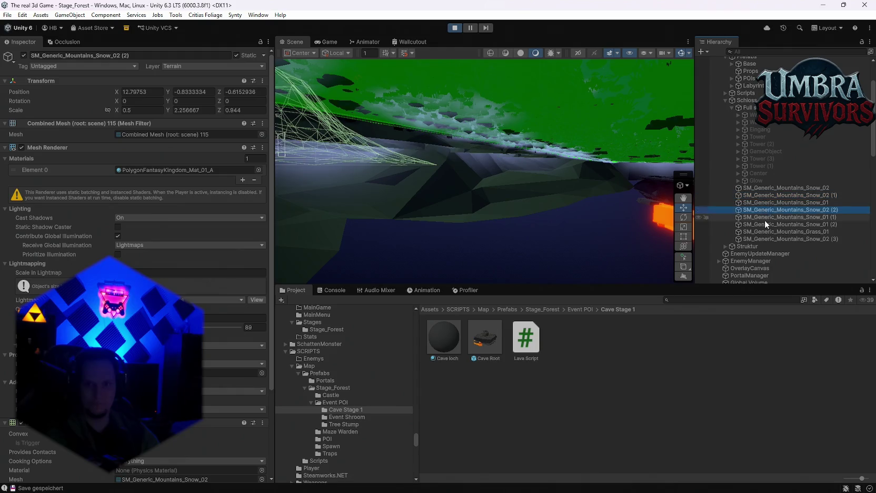
click(767, 232)
click(765, 240)
click(749, 246)
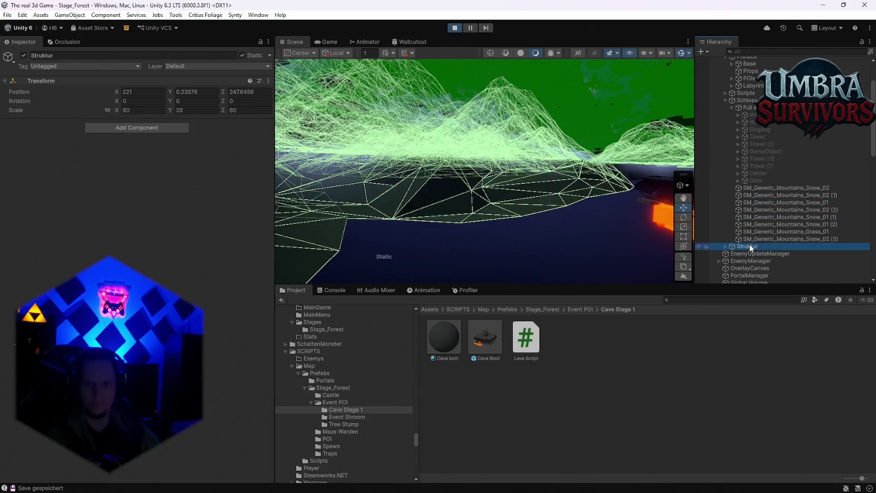
drag(665, 199, 658, 201)
scroll(764, 231, down, 2)
click(763, 183)
click(764, 167)
click(764, 160)
click(759, 167)
click(758, 189)
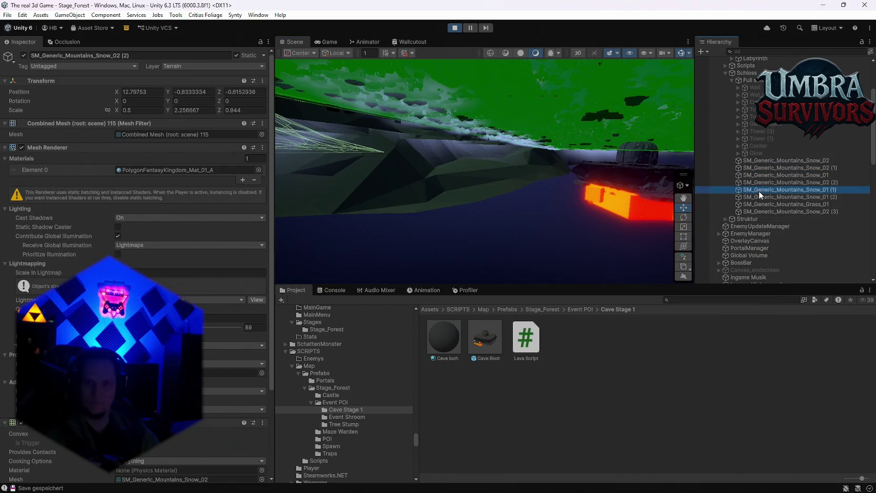
click(758, 204)
click(758, 88)
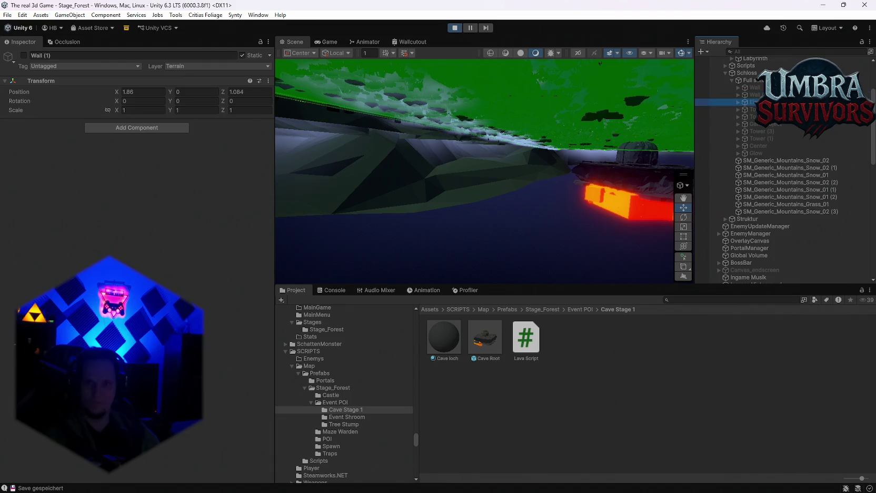
click(756, 153)
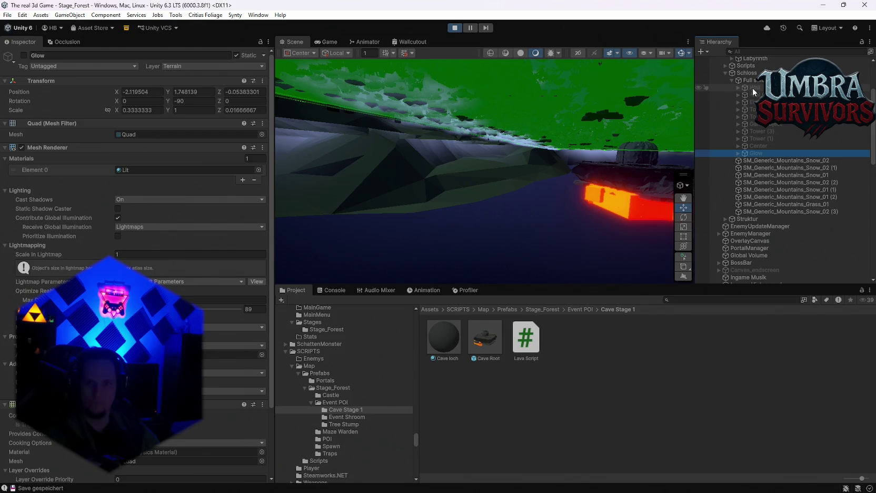
click(732, 80)
scroll(772, 159, up, 3)
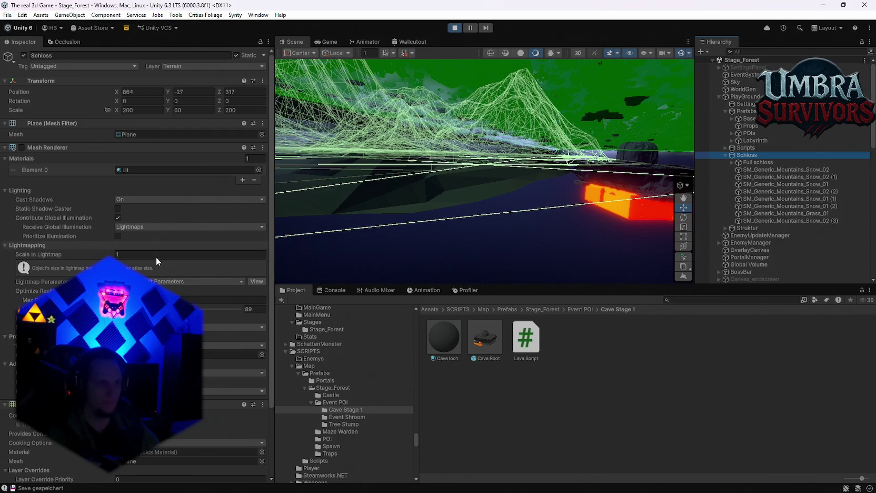
scroll(156, 257, down, 3)
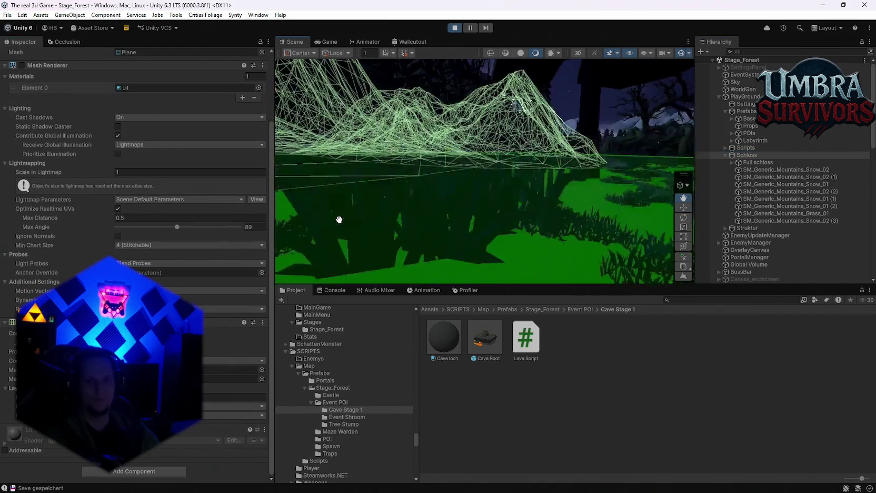
key(w)
Choose Restart Run in the Pause menu, pause the fresh Stage 1, and view the Scene.
click(328, 42)
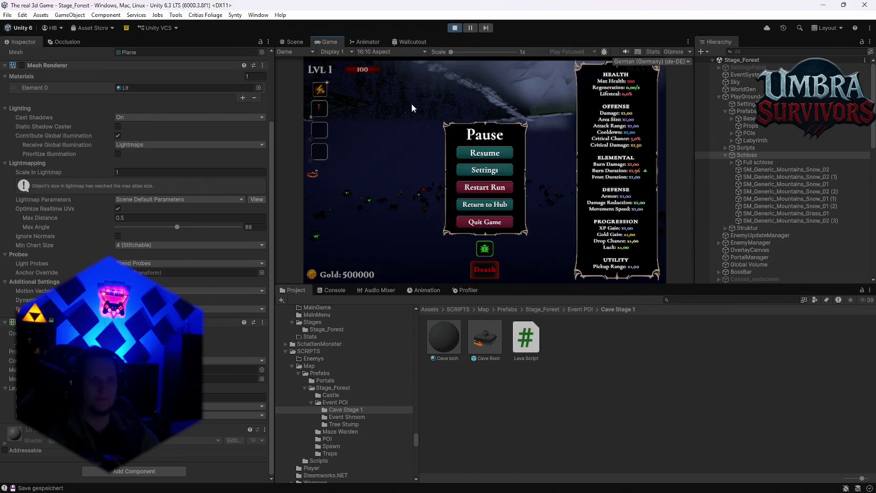
click(486, 189)
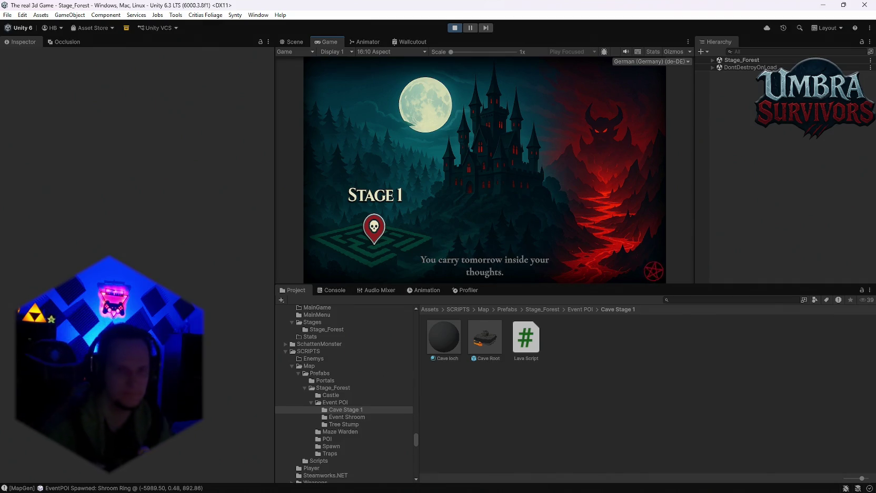
key(Escape)
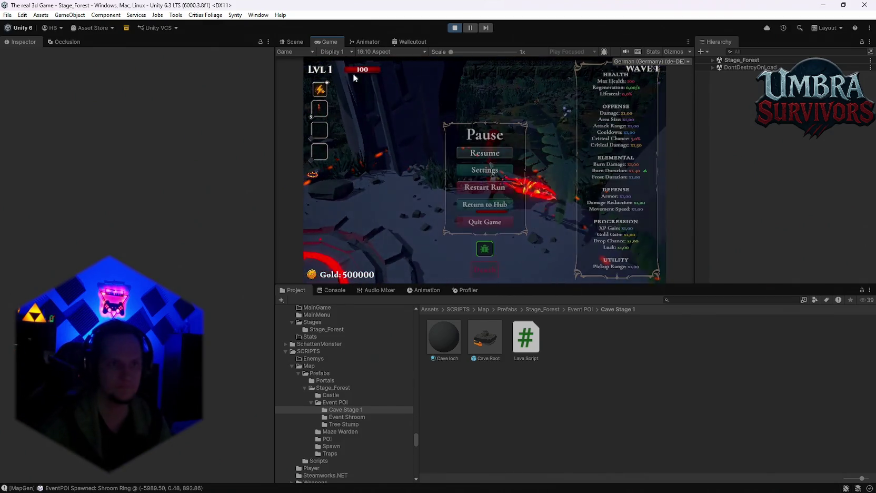
click(290, 41)
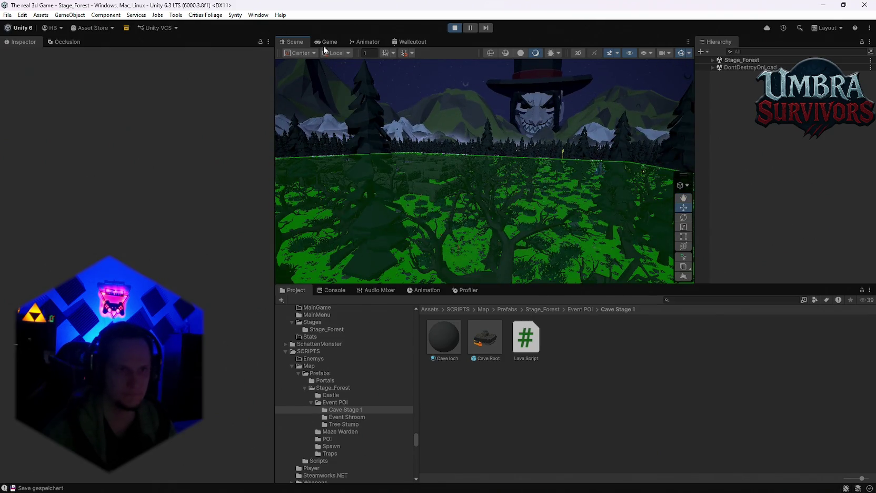
Resume play, collect the Dark Orb, Frost Core and Meteor rewards, then pause in Scene view.
click(330, 41)
click(503, 152)
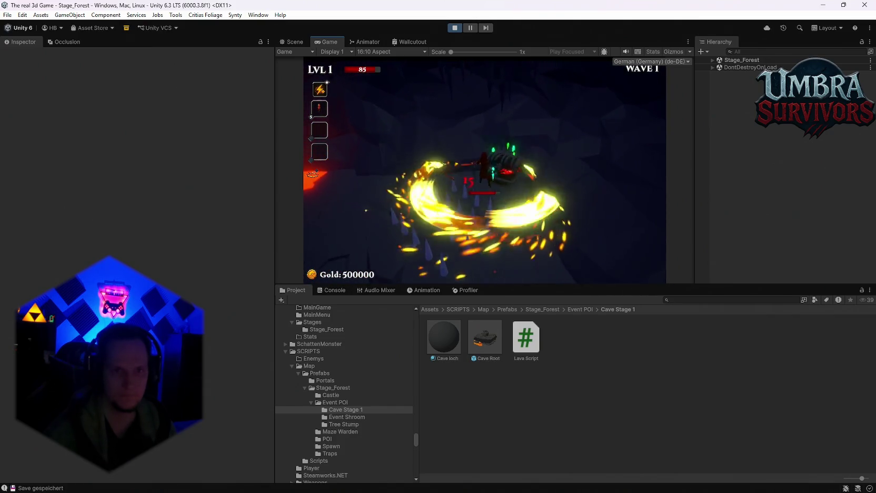
key(e)
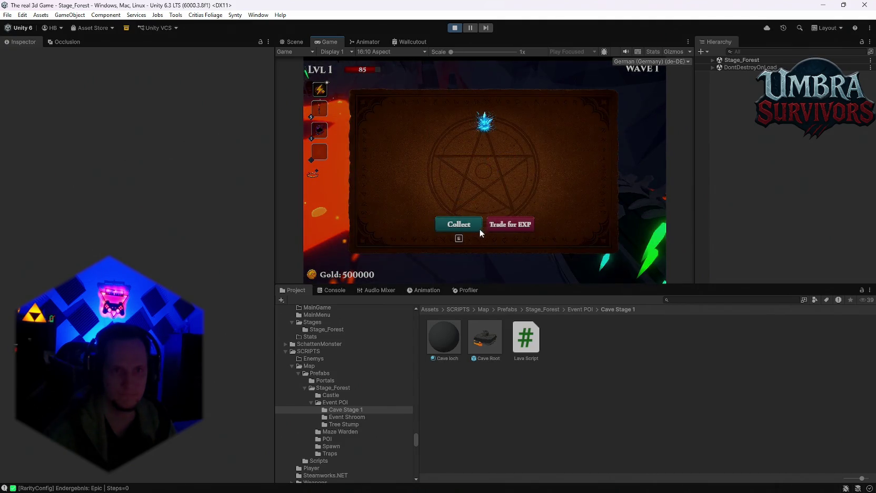
click(464, 224)
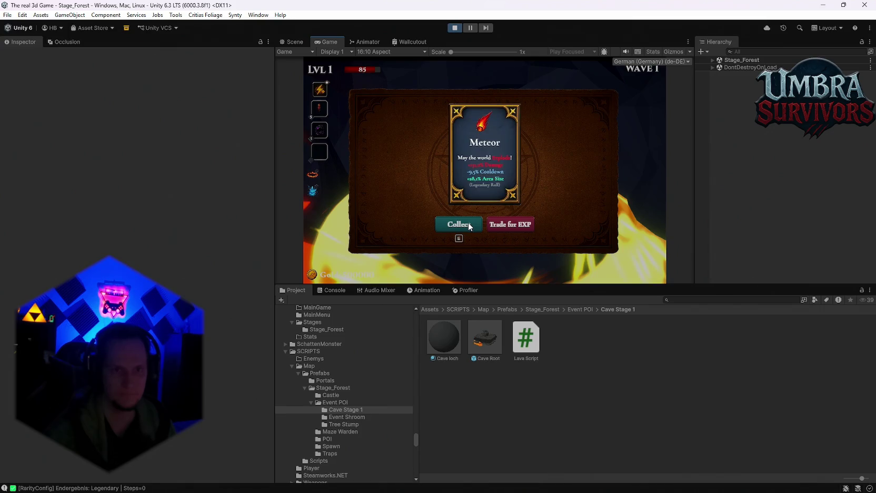
click(468, 223)
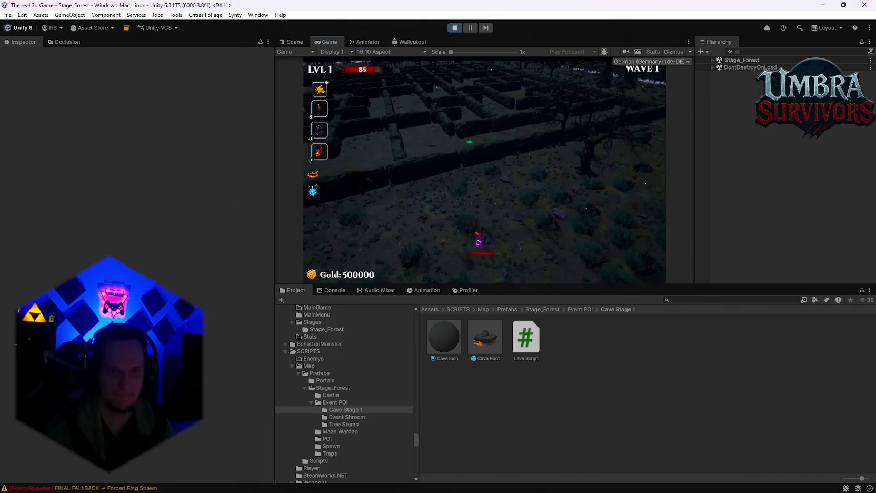
key(Escape)
click(293, 41)
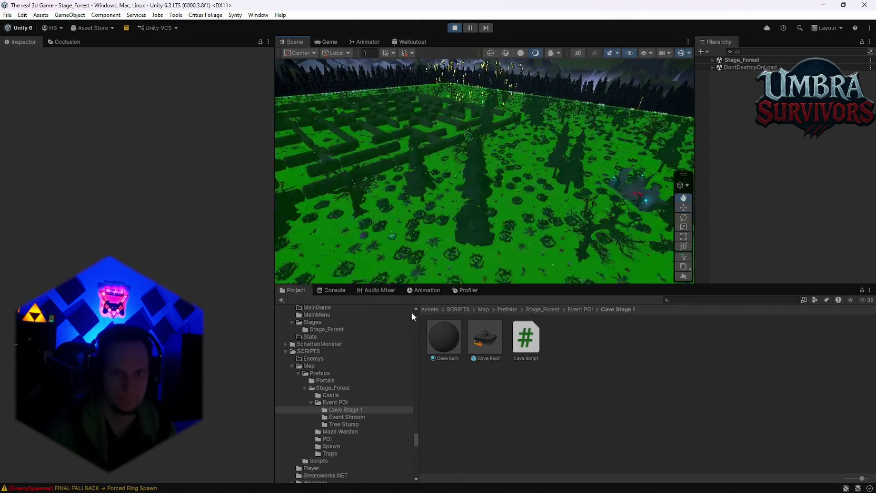
Fly and orbit the scene camera around the player over the maze forest, then resume the game.
scroll(411, 311, up, 2)
scroll(498, 201, down, 2)
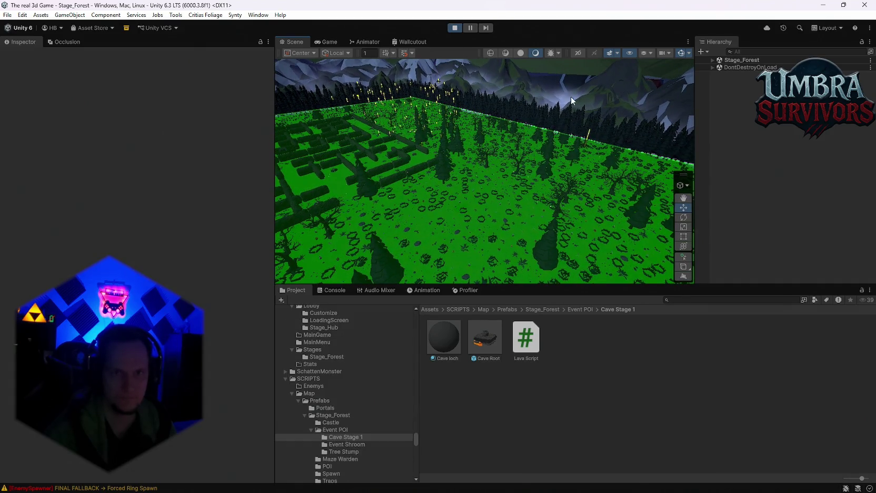
mouse_move(653, 101)
mouse_down()
mouse_move(478, 195)
mouse_move(331, 161)
mouse_move(420, 200)
mouse_move(616, 223)
mouse_move(638, 193)
mouse_move(741, 178)
mouse_move(830, 189)
mouse_move(10, 199)
mouse_move(869, 226)
mouse_move(827, 256)
mouse_move(873, 194)
mouse_move(34, 192)
mouse_move(89, 191)
mouse_move(106, 208)
mouse_move(853, 174)
mouse_move(434, 144)
mouse_move(466, 141)
mouse_move(421, 218)
mouse_move(470, 122)
mouse_up()
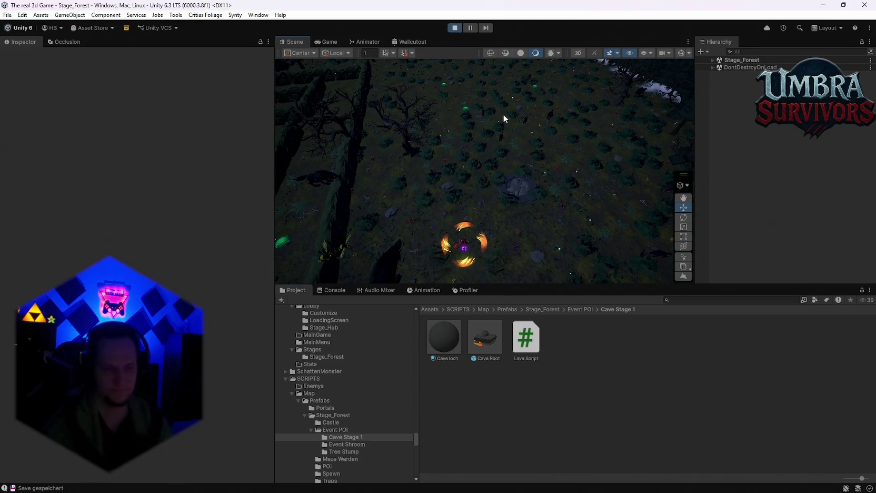
mouse_move(546, 121)
mouse_down()
mouse_move(476, 149)
mouse_move(503, 164)
mouse_move(534, 157)
mouse_move(451, 161)
mouse_move(427, 189)
mouse_move(354, 222)
mouse_move(327, 131)
mouse_move(554, 88)
mouse_move(495, 142)
mouse_move(473, 37)
mouse_up()
scroll(385, 209, up, 5)
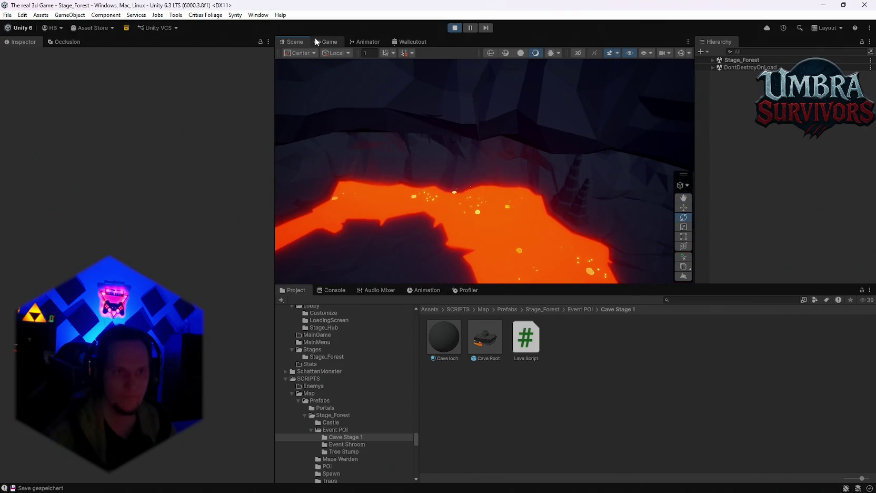
click(316, 42)
key(Escape)
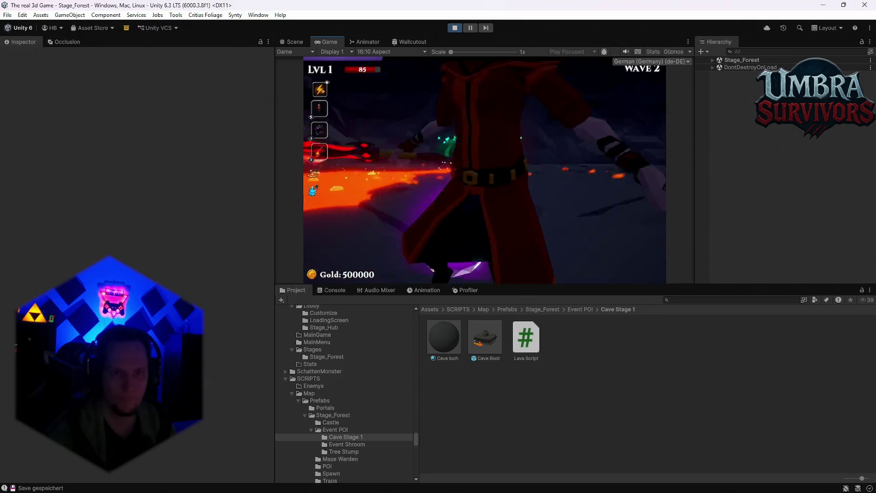
Pause again and frame the cave's bounce mushroom alongside the character and lava.
key(Escape)
click(292, 42)
mouse_move(514, 157)
mouse_down()
mouse_move(538, 23)
mouse_move(546, 143)
mouse_move(426, 148)
mouse_up()
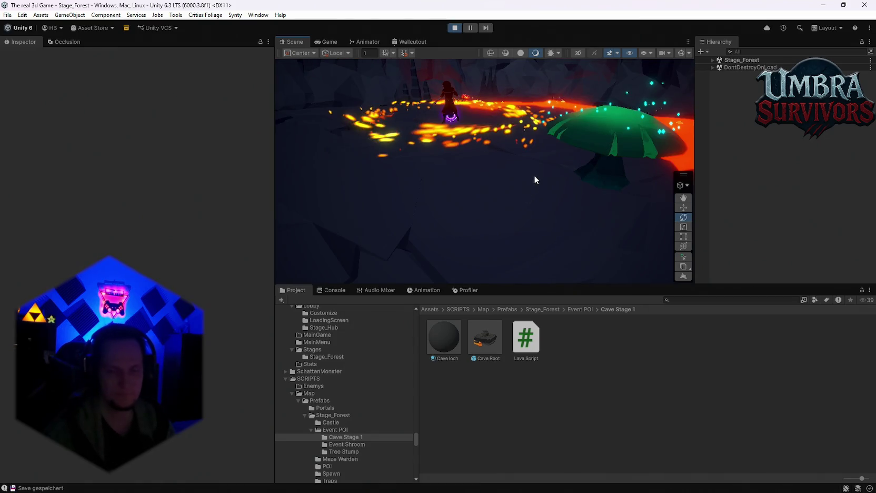
click(517, 185)
key(f)
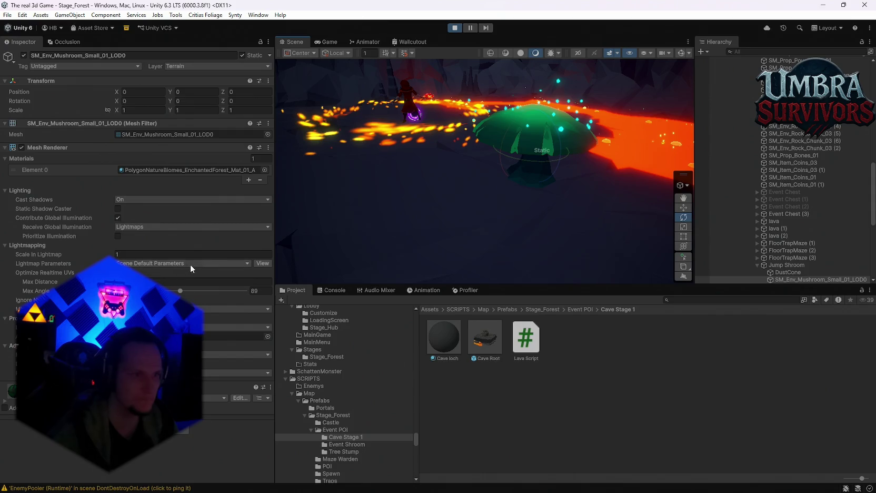
Change the Mushroom Bounce Pad's Upward Boost from 200 to 100, then resume in the Game view.
drag(559, 158, 549, 203)
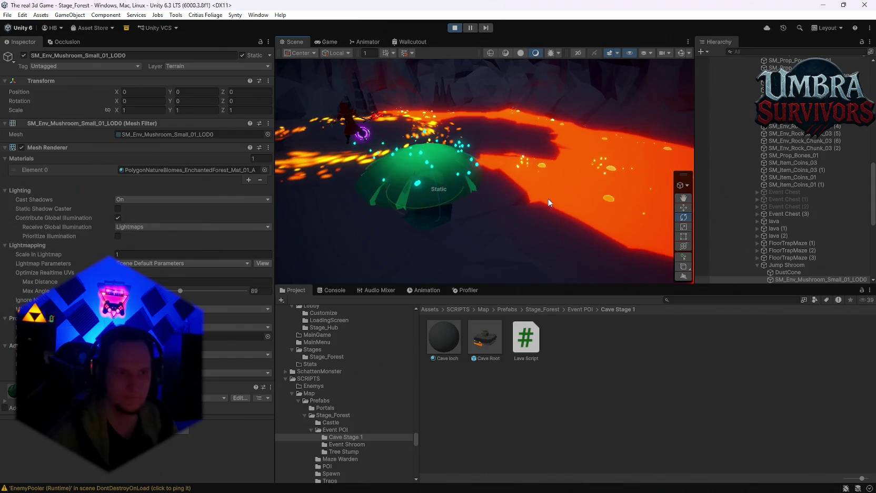
scroll(192, 226, down, 5)
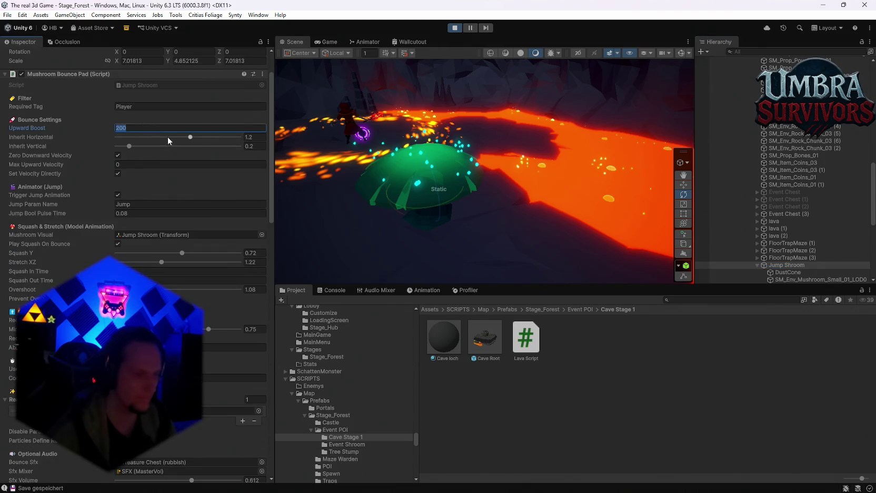
text(100)
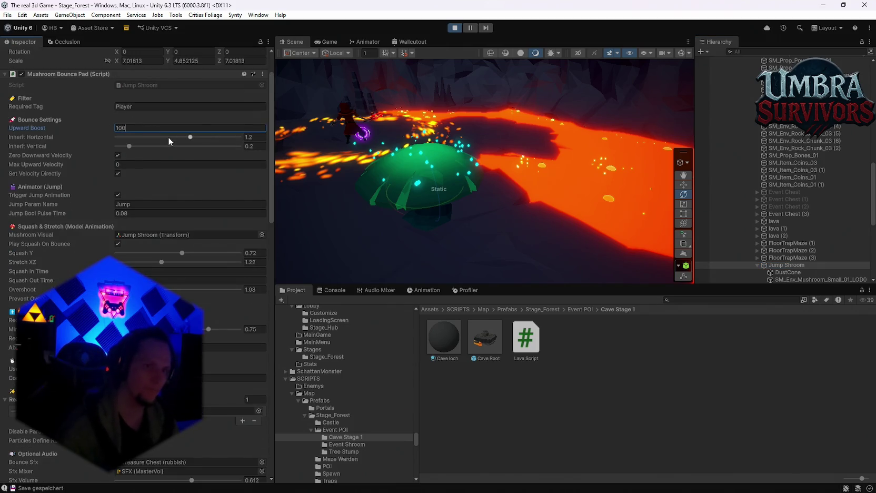
click(329, 42)
click(487, 151)
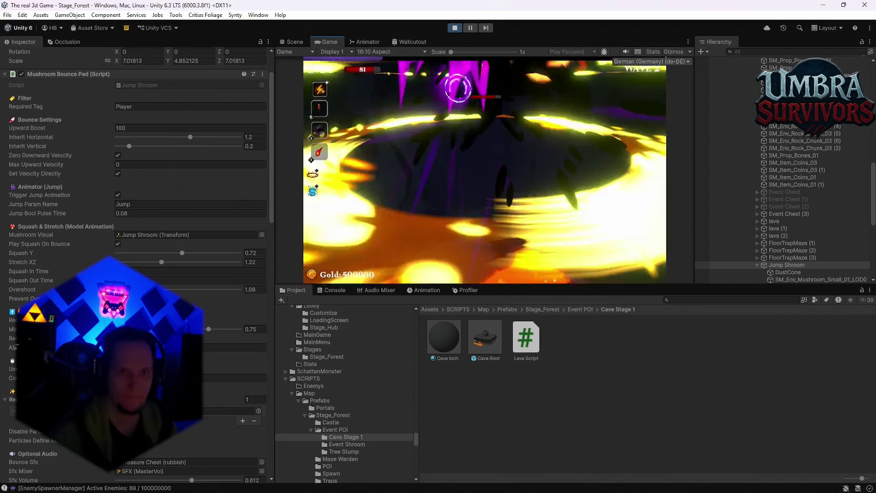
Pick Fire Cobra and a level-3 upgrade, then pause at level 9 and view lava (2) in the Scene.
click(471, 172)
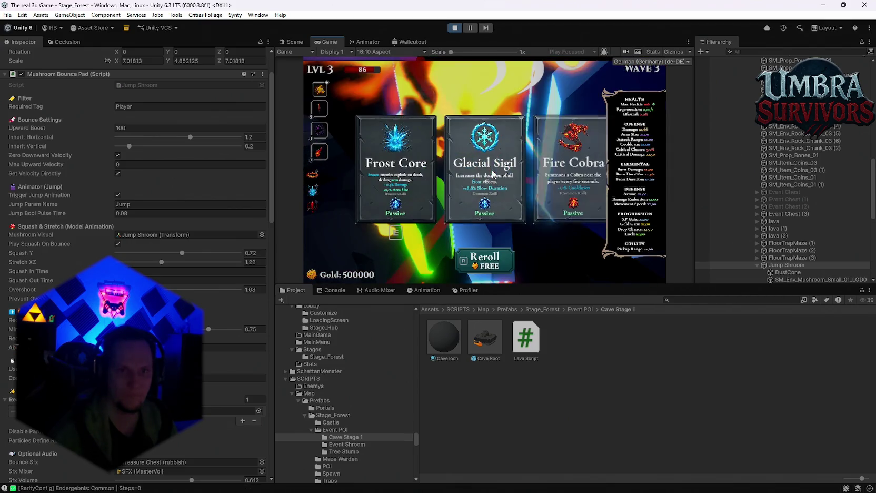
click(573, 168)
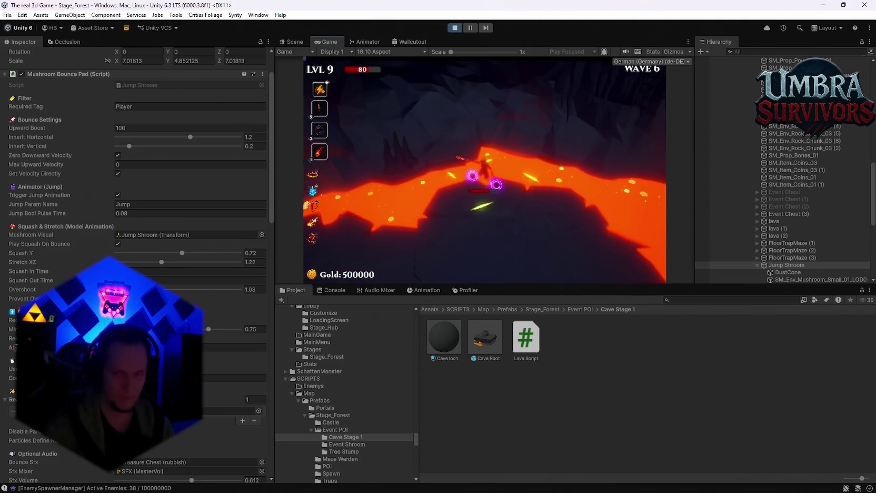
key(Escape)
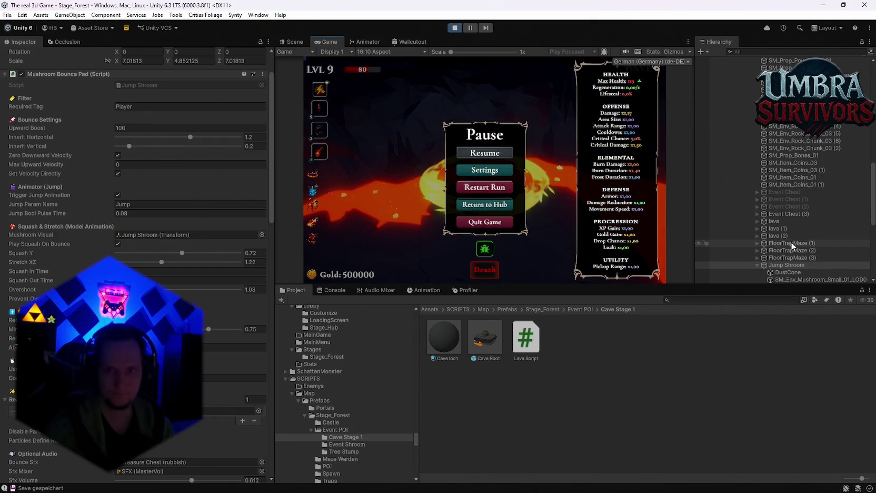
click(779, 237)
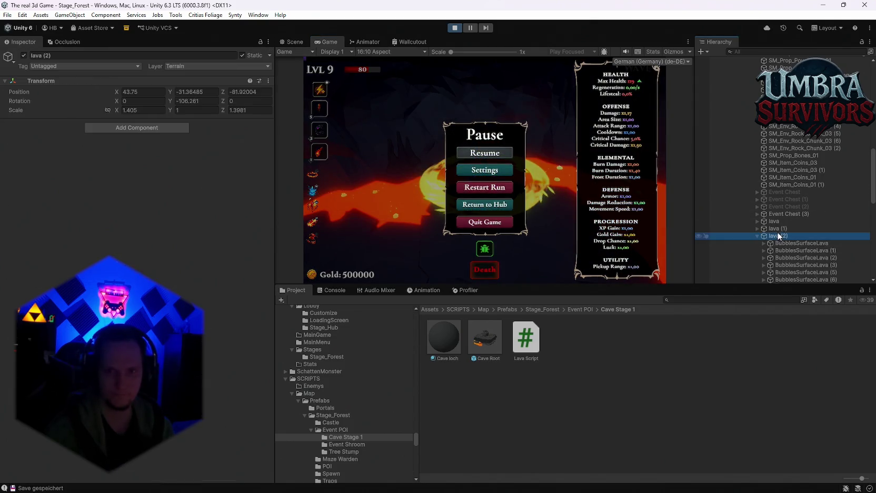
click(301, 45)
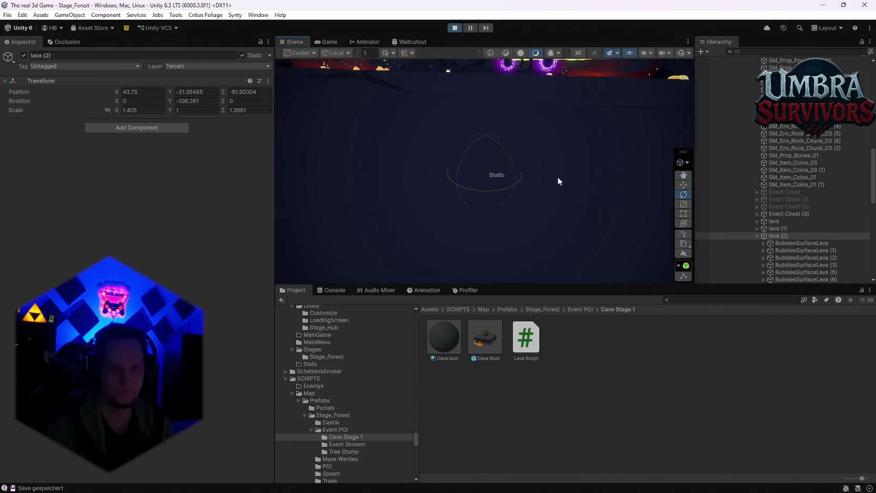
mouse_move(524, 217)
mouse_down()
mouse_move(510, 259)
mouse_move(535, 188)
mouse_move(469, 179)
mouse_move(669, 227)
mouse_move(449, 200)
mouse_up()
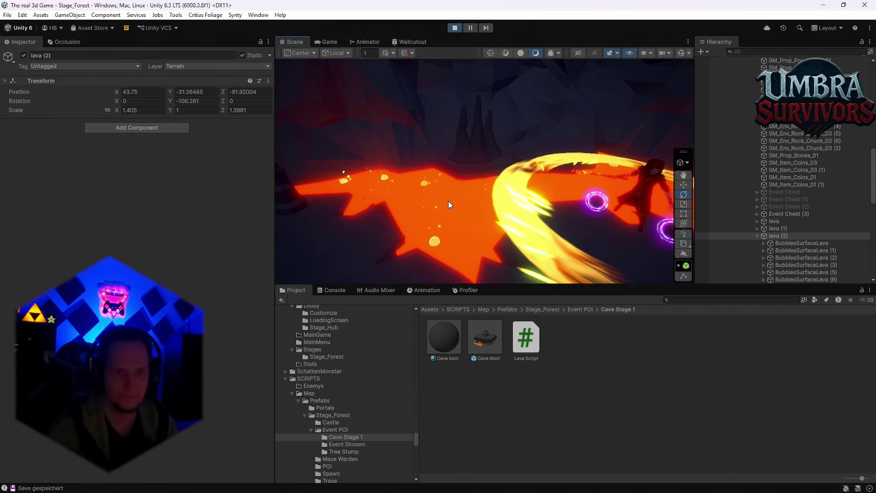
Select the lava piece Cube (1) and filter the Hierarchy by 'cube'.
click(449, 201)
scroll(213, 202, down, 5)
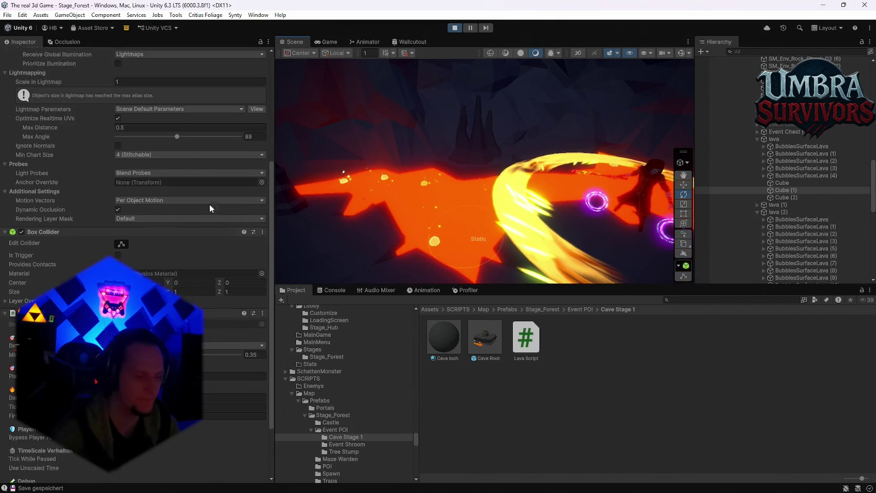
scroll(213, 202, down, 3)
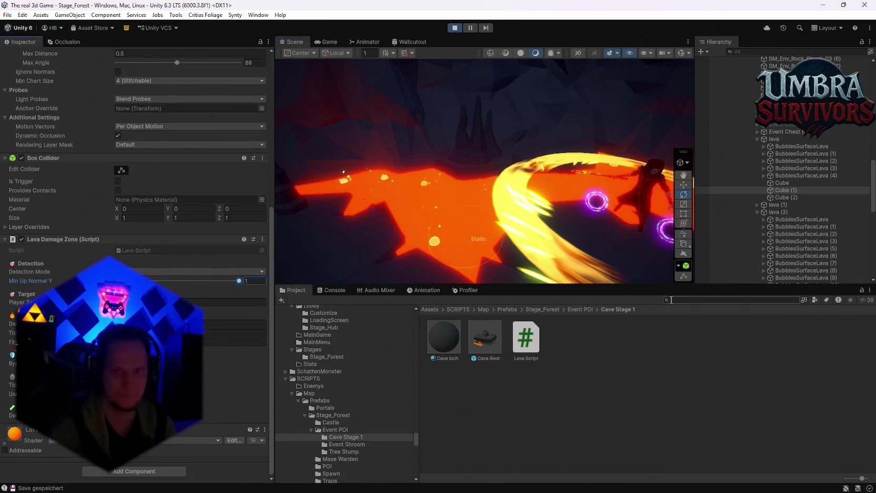
click(752, 53)
text(cub)
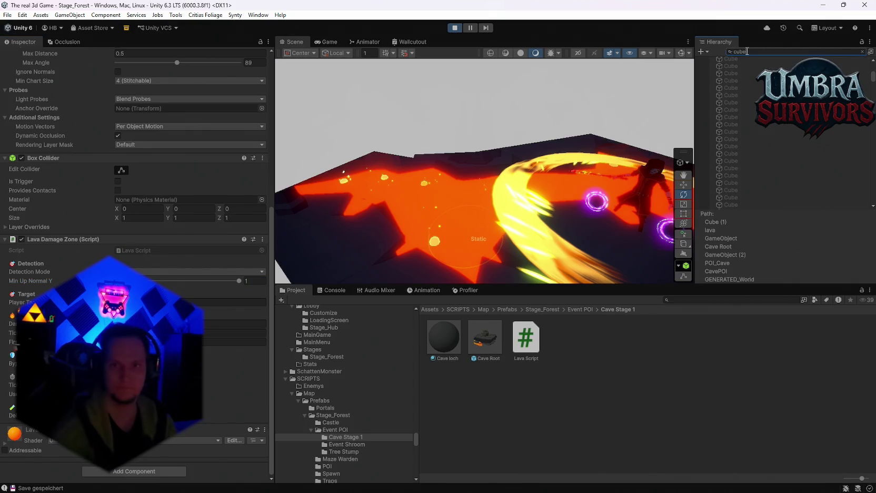
text(e)
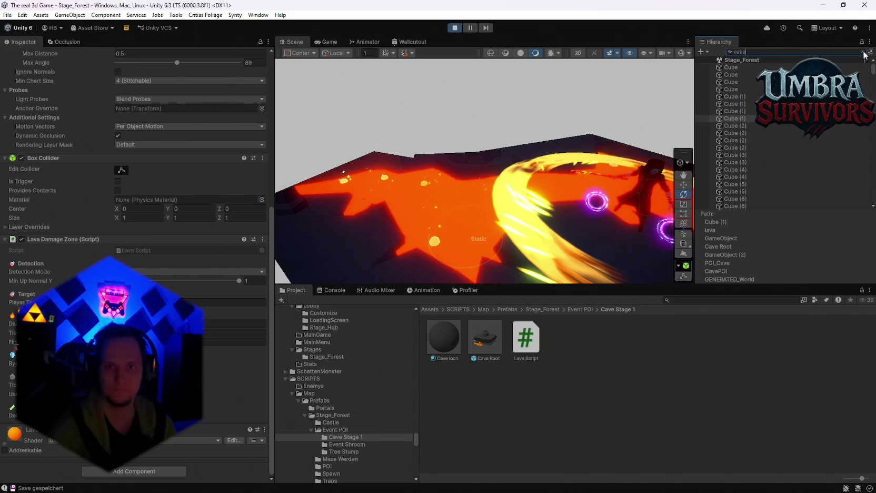
key(Escape)
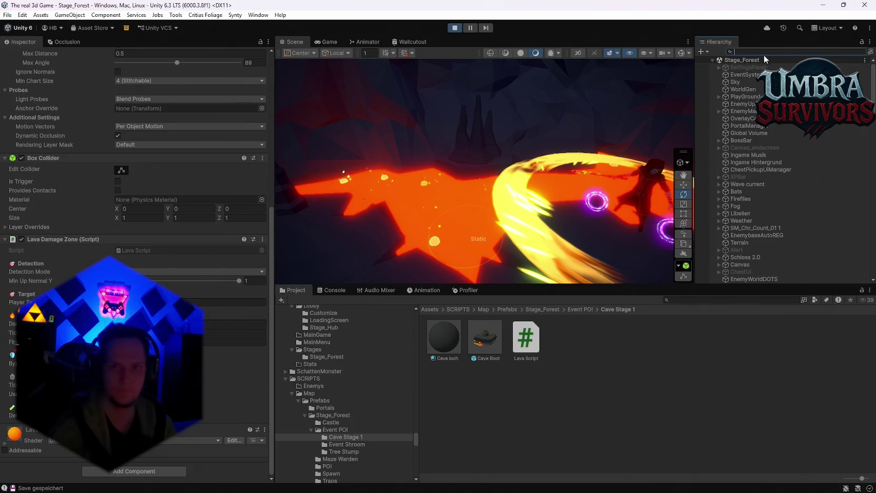
text(cube)
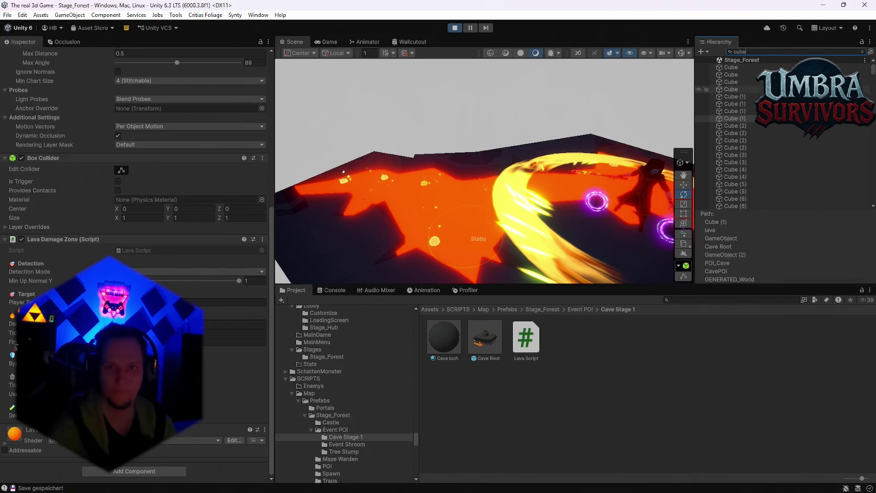
Select ranges of the filtered Cubes, through Cube (12), Cube (6), Cube (1) and Cube (2).
click(751, 68)
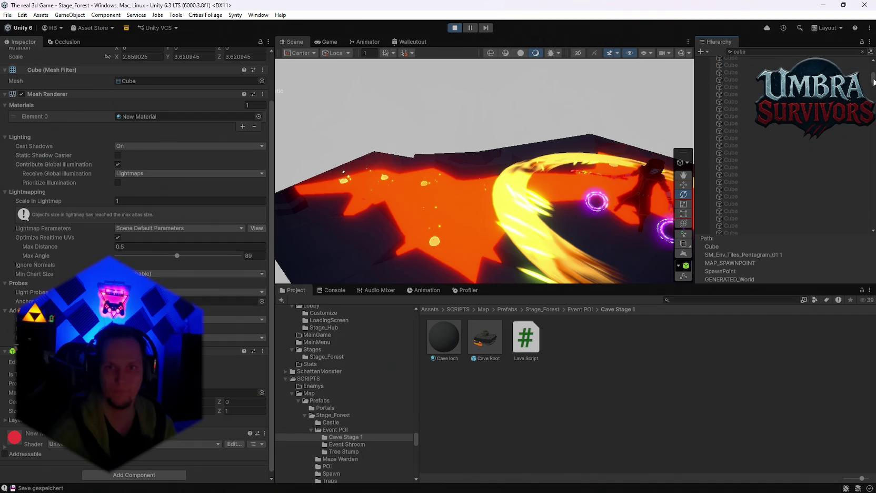
scroll(870, 74, down, 3)
shift+click(735, 182)
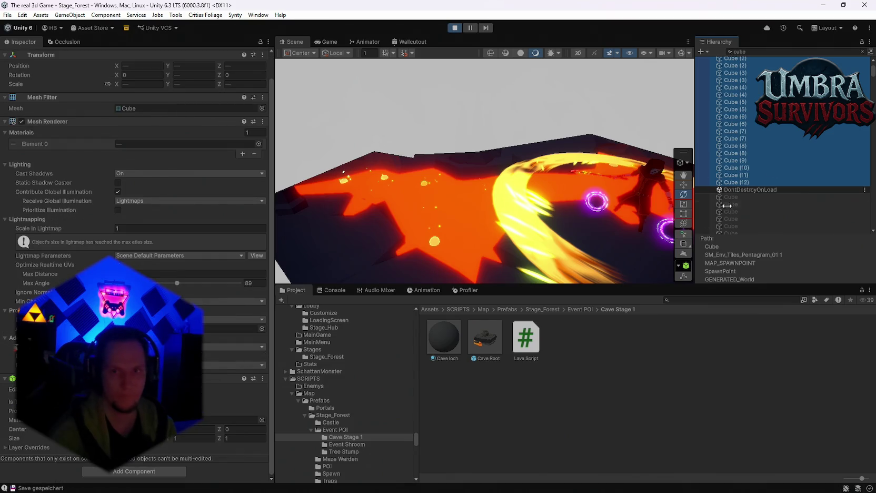
scroll(757, 125, up, 3)
click(739, 74)
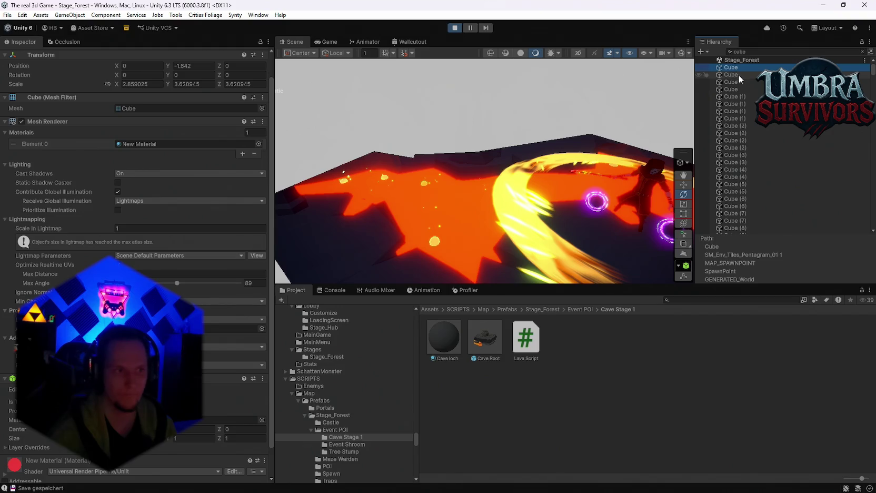
scroll(739, 74, down, 3)
shift+click(750, 116)
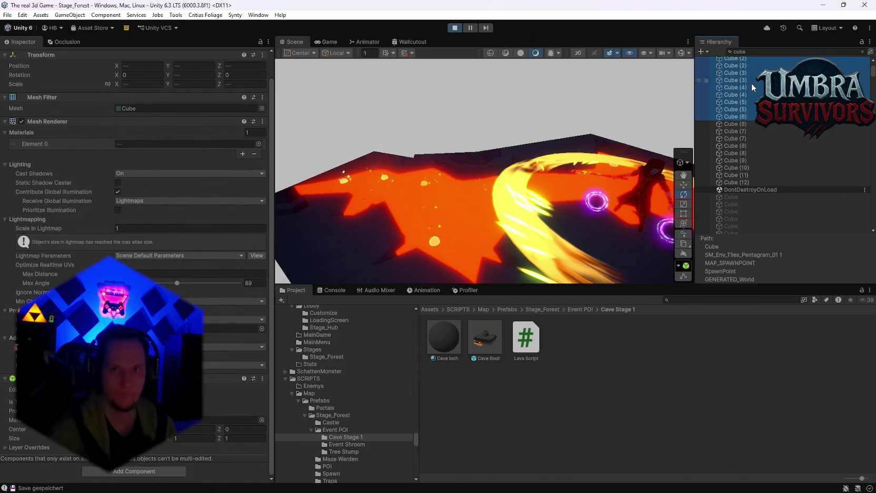
scroll(752, 87, up, 5)
shift+click(737, 97)
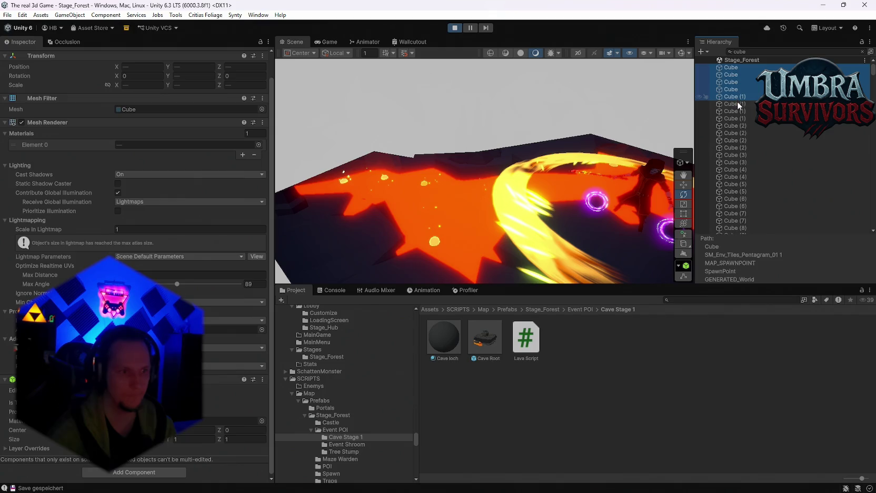
click(732, 75)
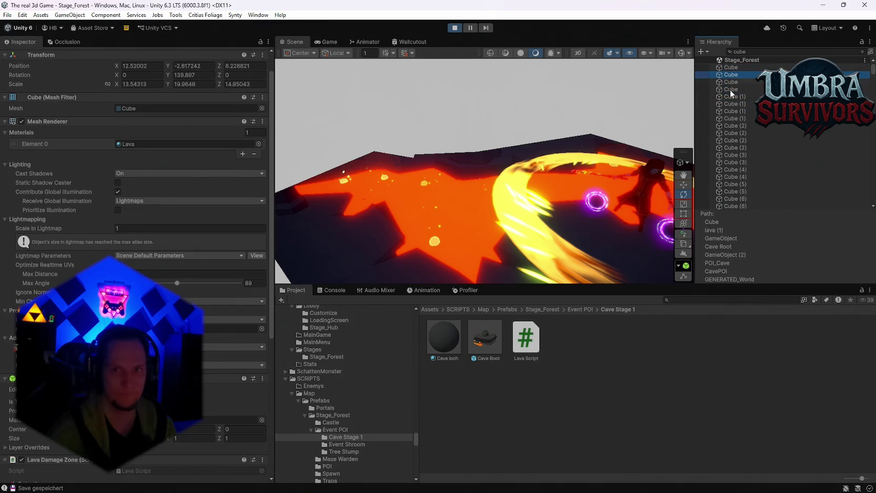
shift+click(729, 134)
Inspect Cube (1), Cube (6) and the two Cube (7) objects individually.
click(738, 112)
scroll(741, 113, down, 5)
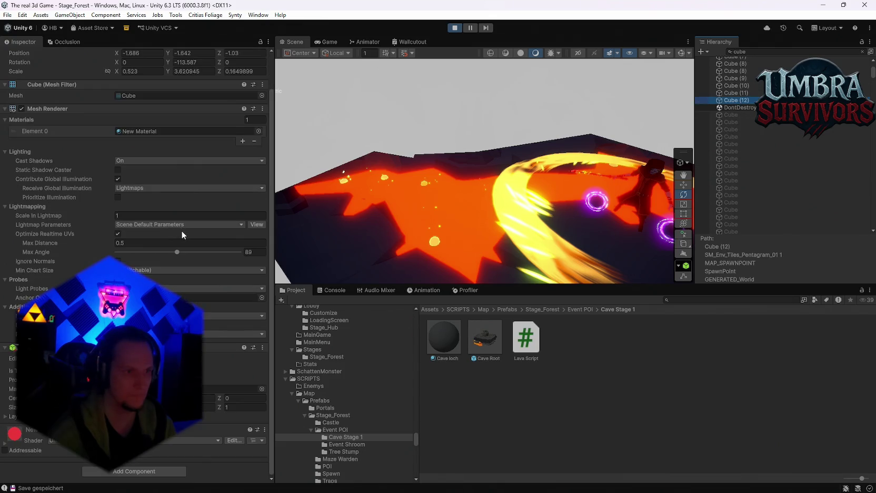
scroll(181, 230, up, 2)
scroll(741, 85, up, 4)
click(750, 116)
scroll(205, 182, down, 2)
scroll(206, 181, up, 2)
click(738, 131)
click(742, 139)
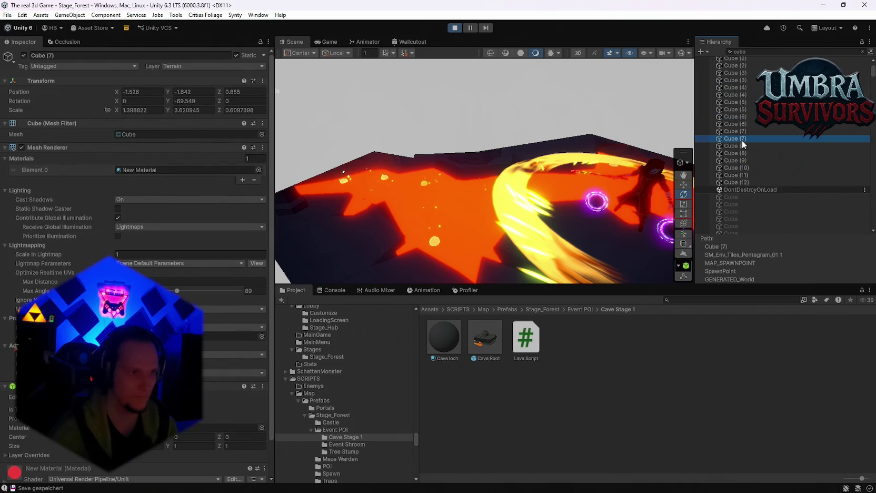
Check the lava settings of the four plain Cubes and the three Cube (1) objects.
scroll(129, 267, down, 4)
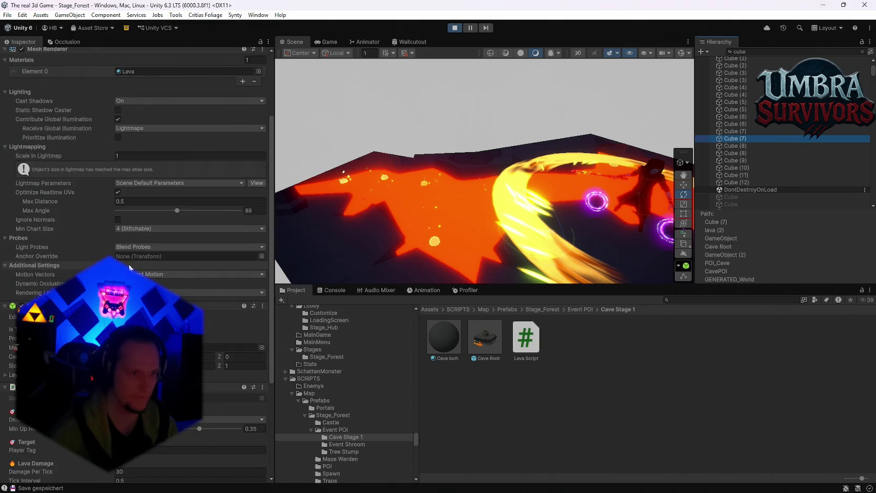
scroll(129, 267, down, 2)
scroll(751, 180, up, 4)
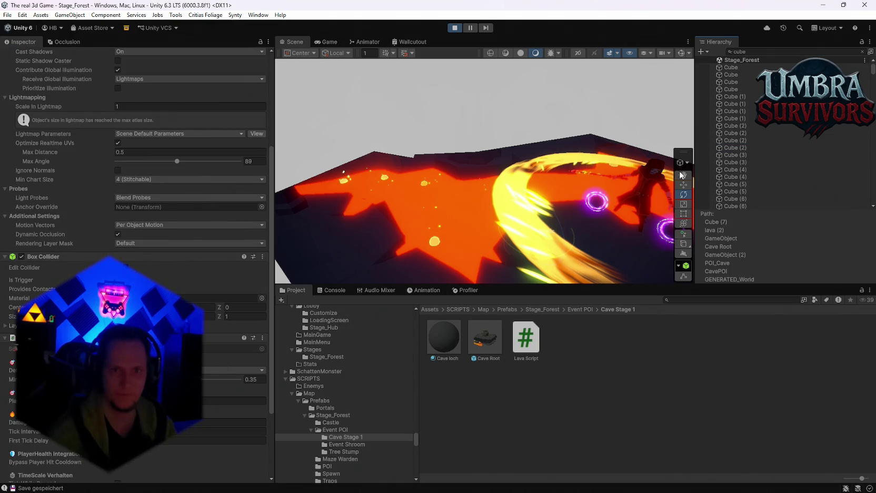
click(735, 67)
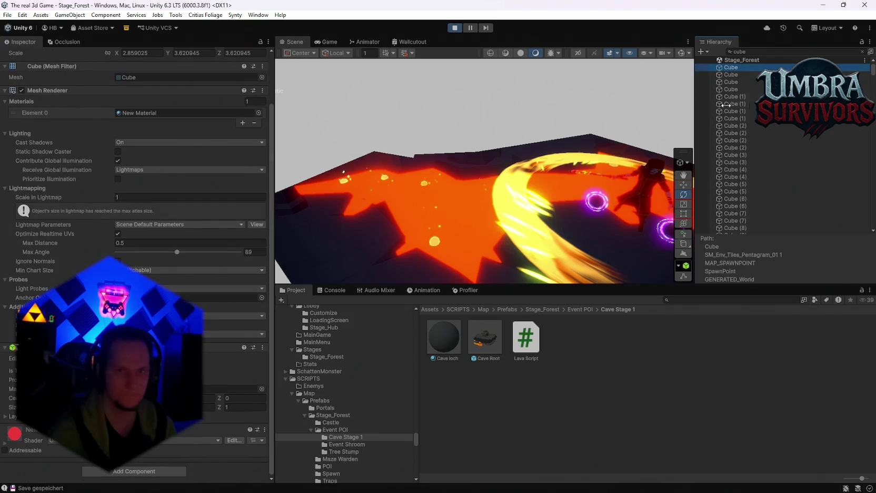
click(735, 75)
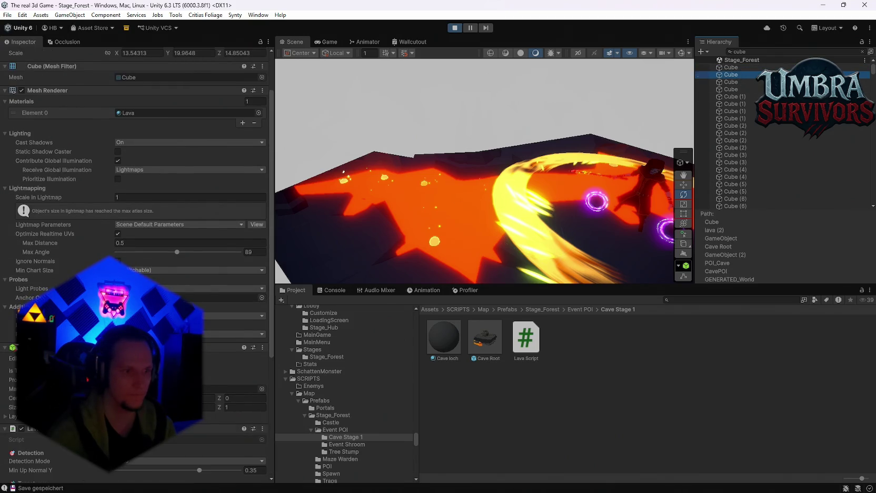
scroll(137, 263, down, 4)
click(732, 82)
click(731, 89)
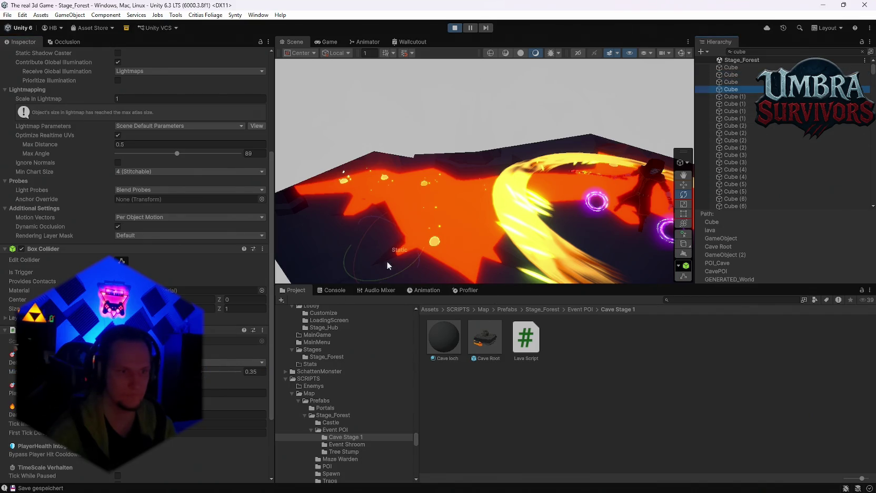
click(736, 100)
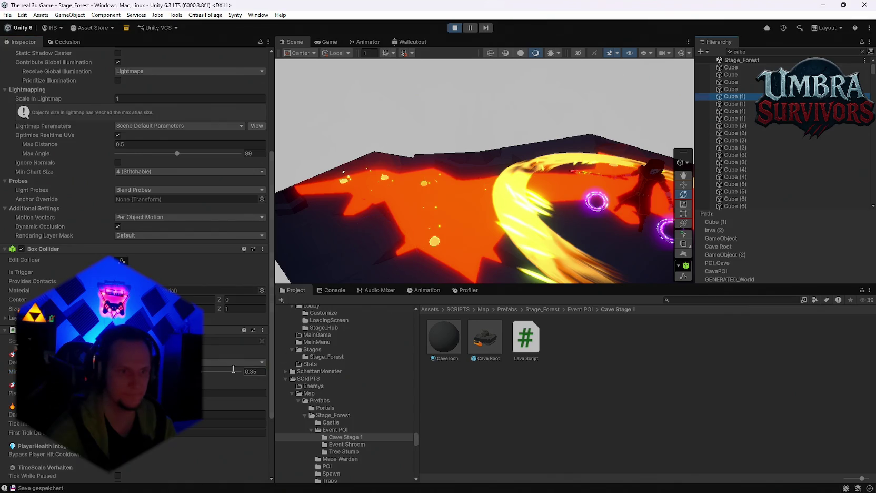
click(735, 104)
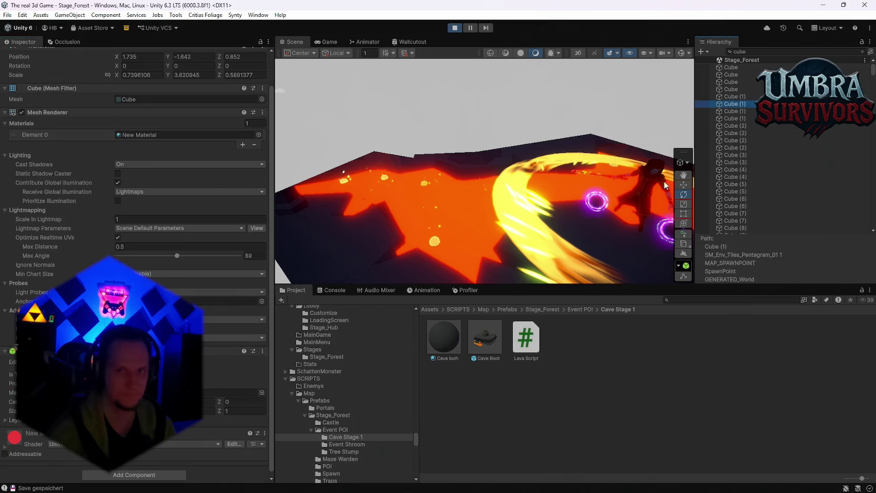
click(742, 113)
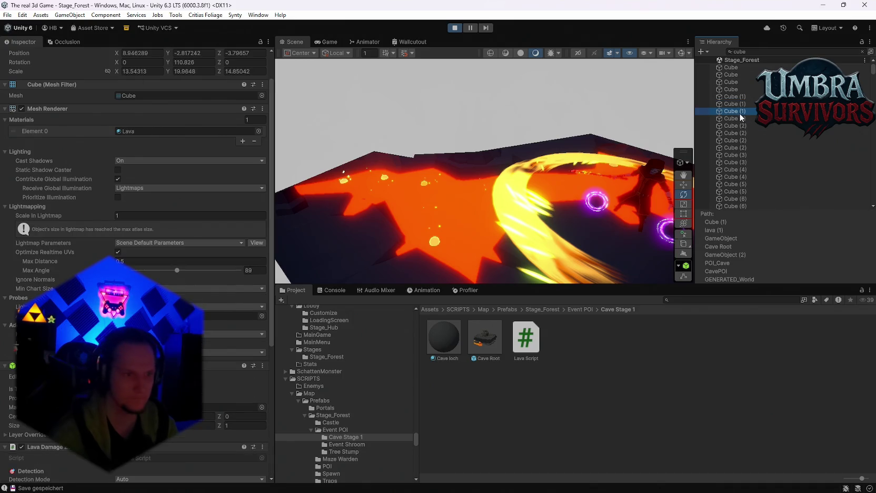
Check the four Cube (2) objects and two Cube (3) objects' lava damage settings.
scroll(179, 266, down, 6)
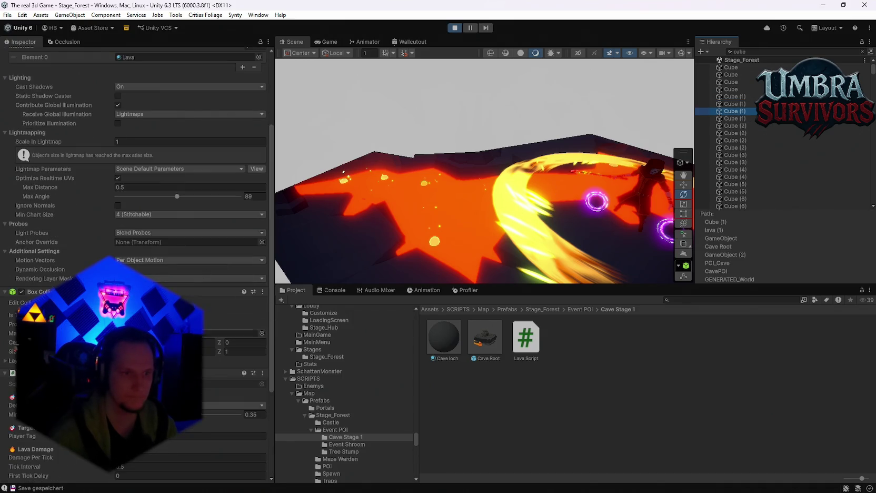
click(743, 126)
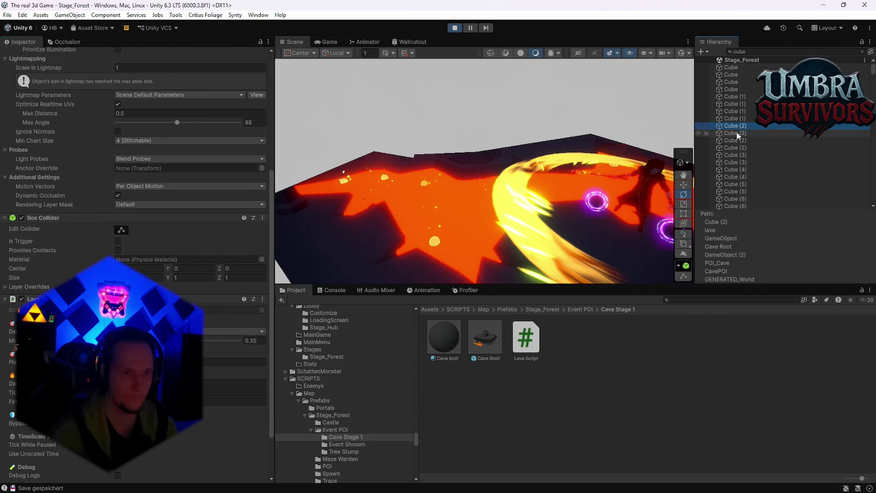
click(774, 133)
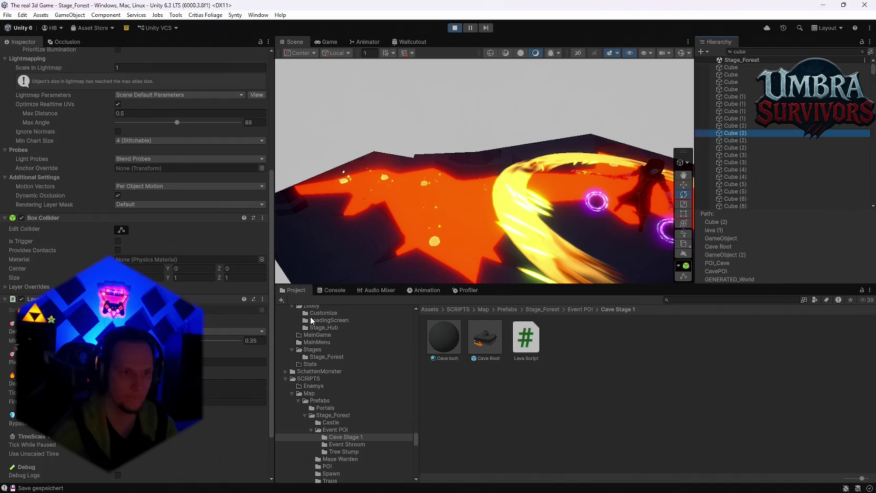
click(734, 141)
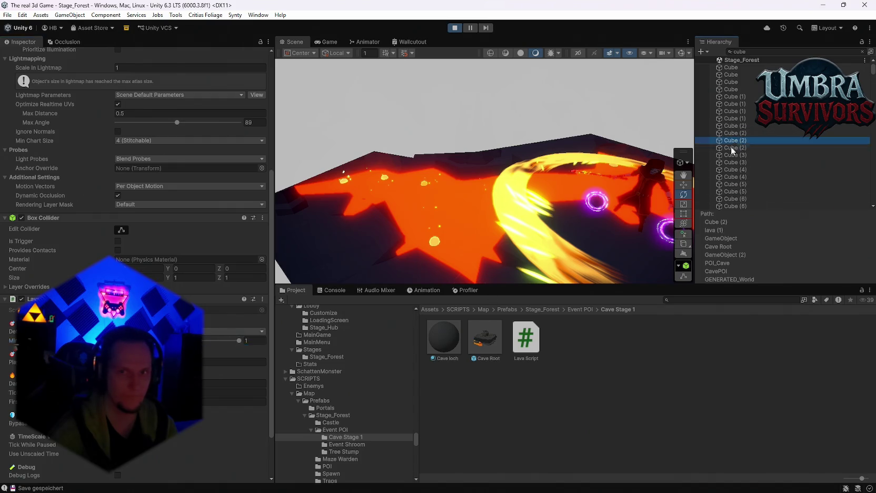
click(730, 148)
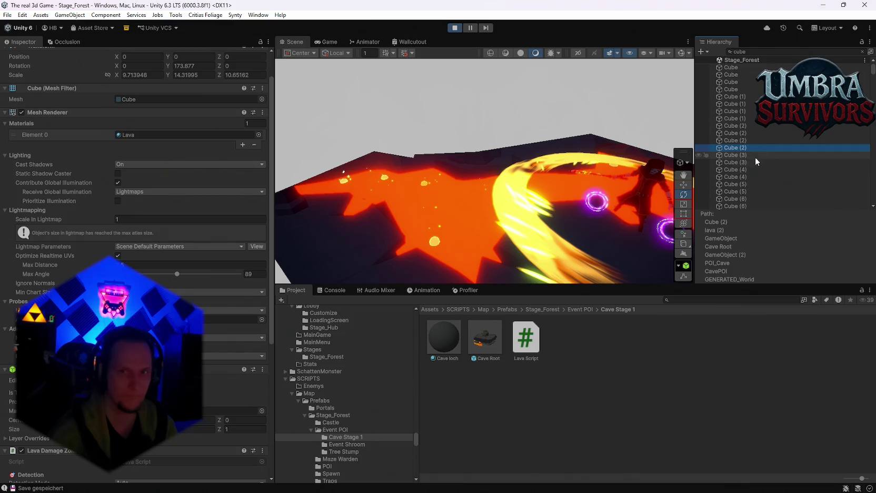
click(739, 156)
click(729, 162)
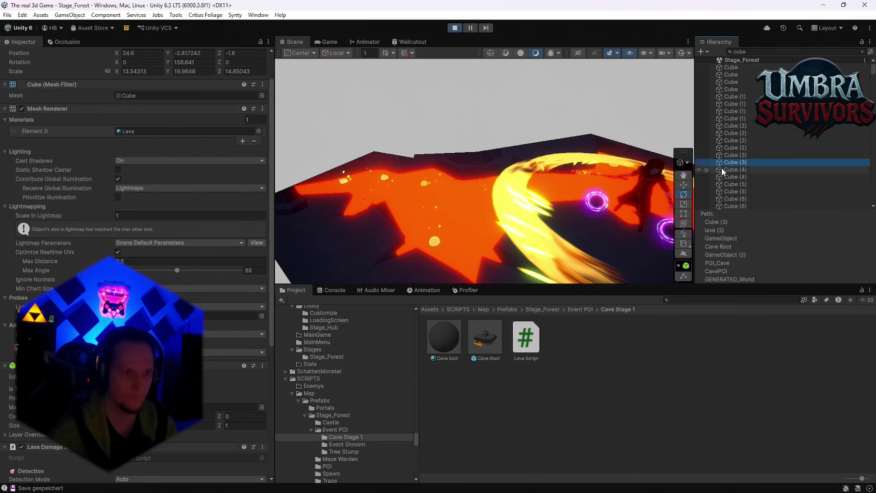
Raise the Lava Damage Zone's Min Up Normal Y to 1 and resume the game.
scroll(226, 305, down, 5)
drag(205, 368, 248, 366)
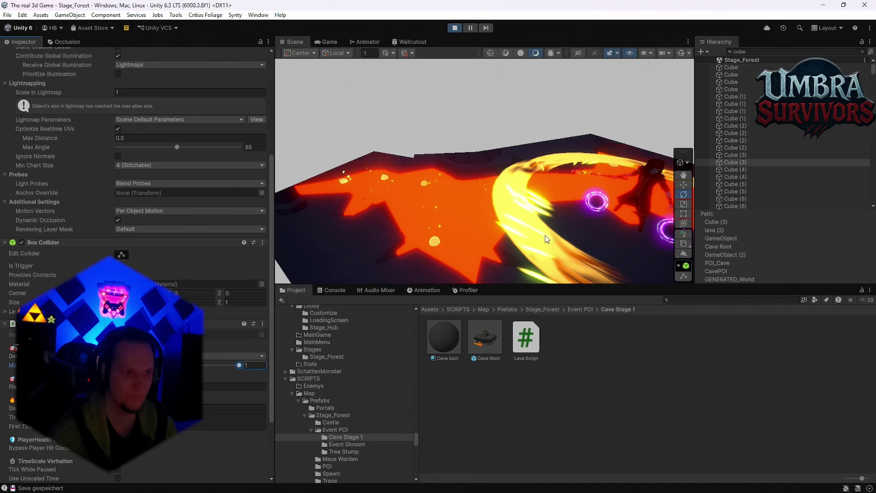
click(322, 43)
click(482, 154)
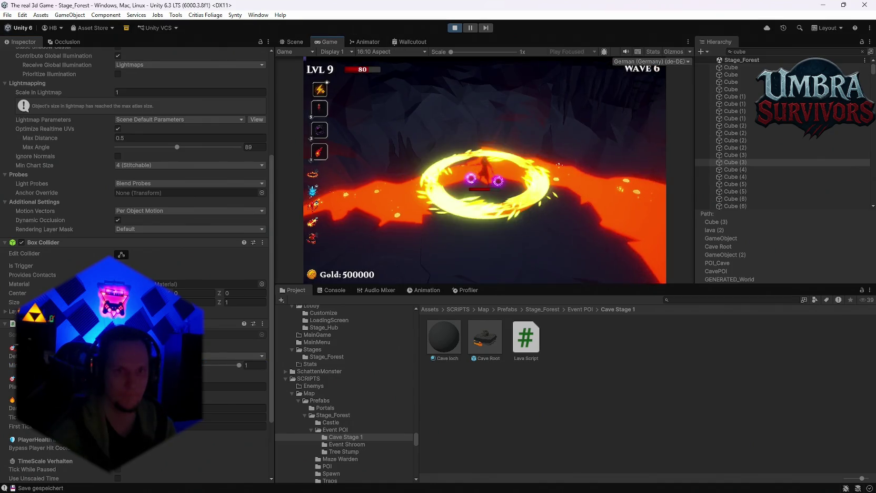
Pause the game, clear the cube filter from the Hierarchy, and resume.
key(Escape)
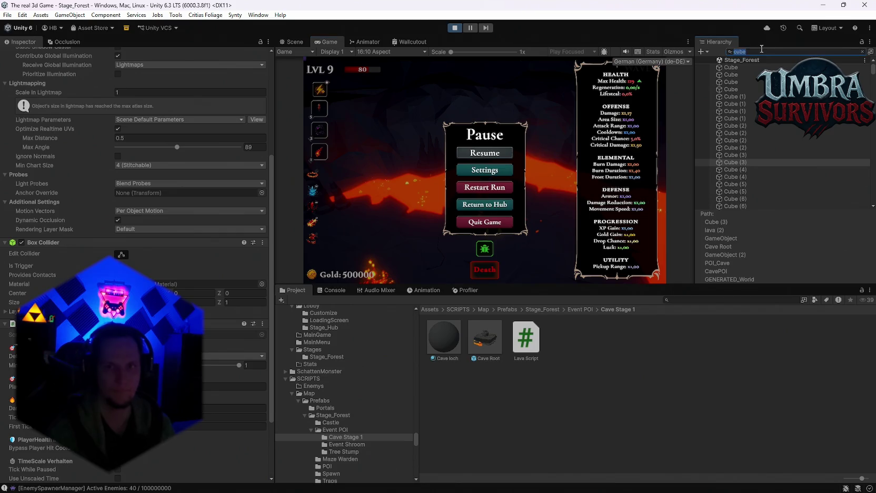
click(862, 52)
click(485, 152)
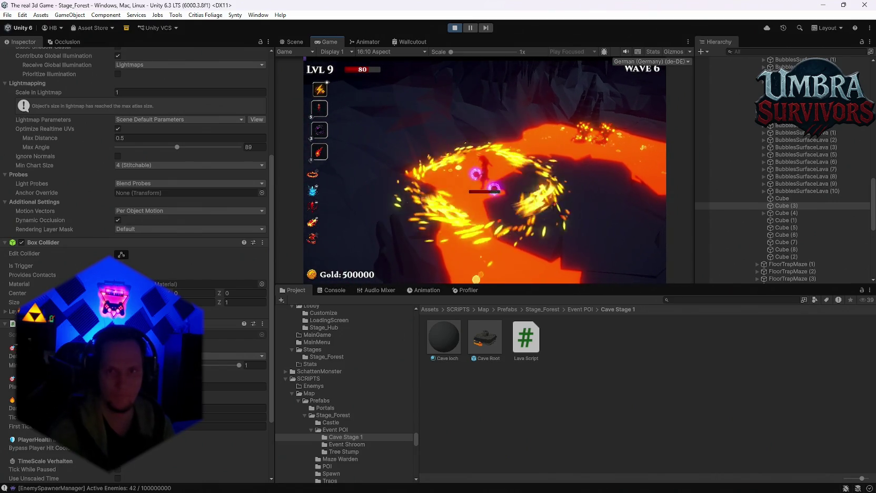
Pause again and return to the Scene view, framed on the selected lava cave object.
key(Escape)
scroll(137, 263, down, 3)
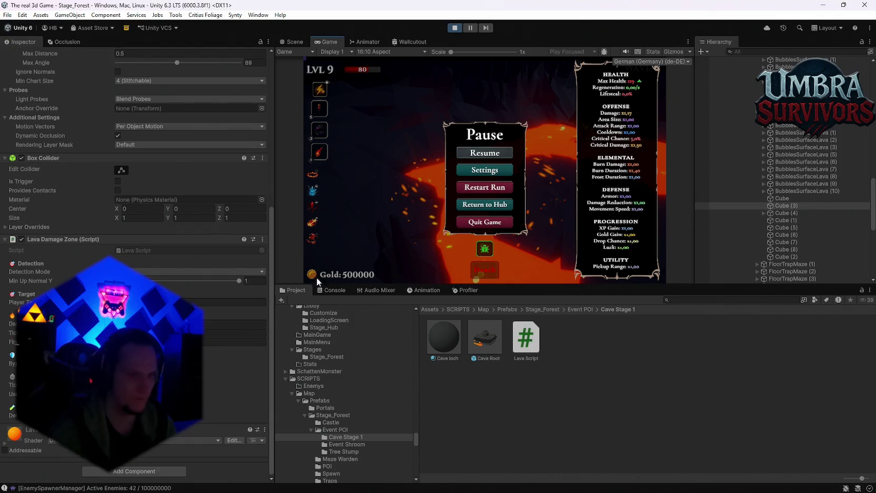
click(291, 42)
key(f)
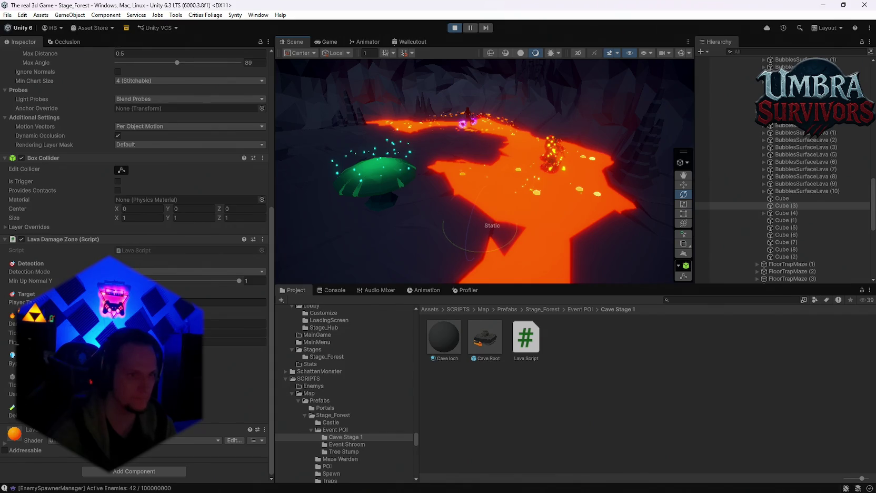
Set Detection Mode to the contact option and resume the game.
click(146, 273)
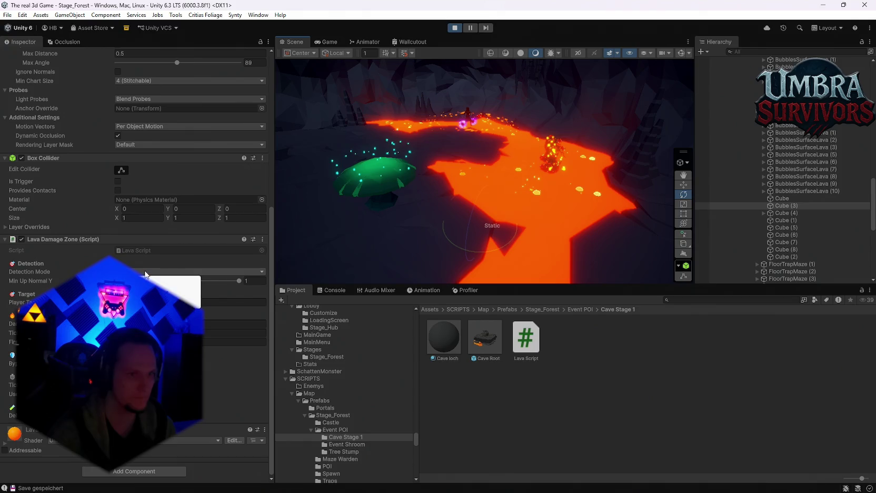
click(169, 291)
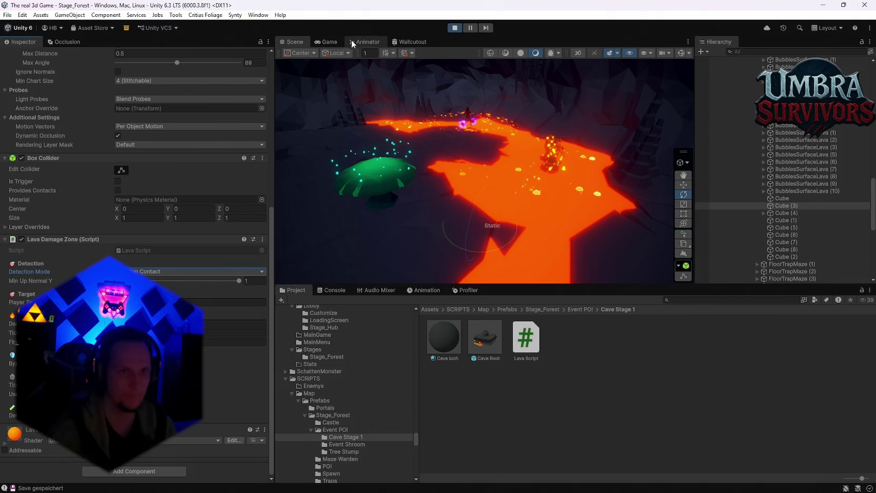
click(326, 42)
click(485, 151)
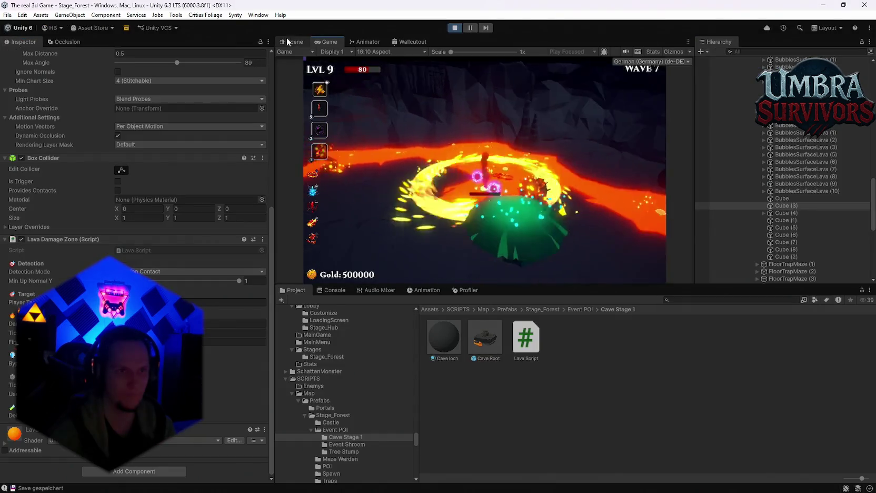
Select the Cube (1) lava piece in the cave and make it no longer static.
click(291, 42)
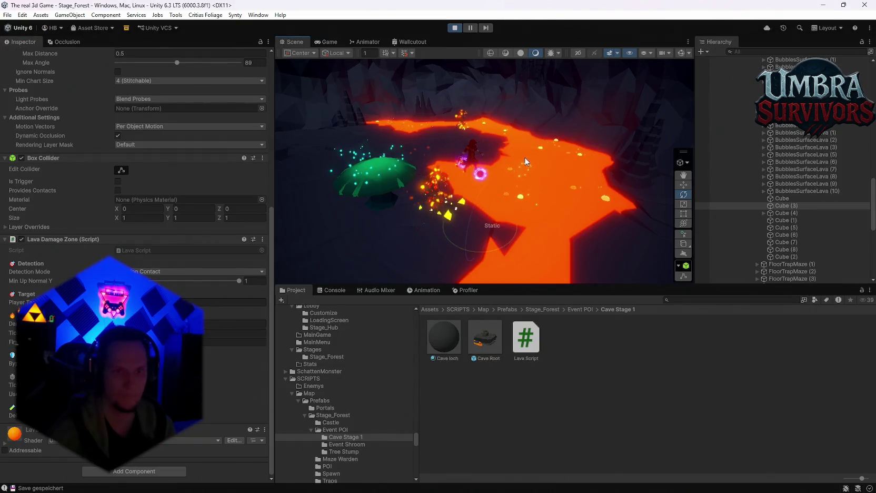
click(785, 220)
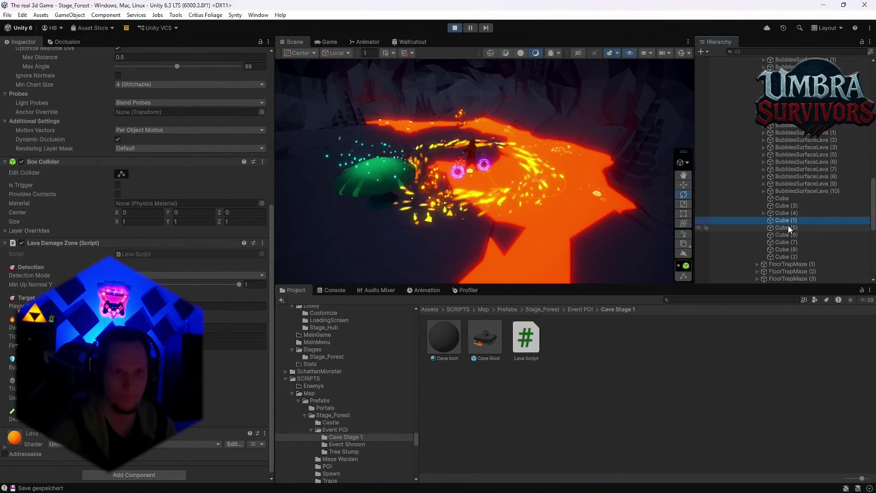
click(630, 238)
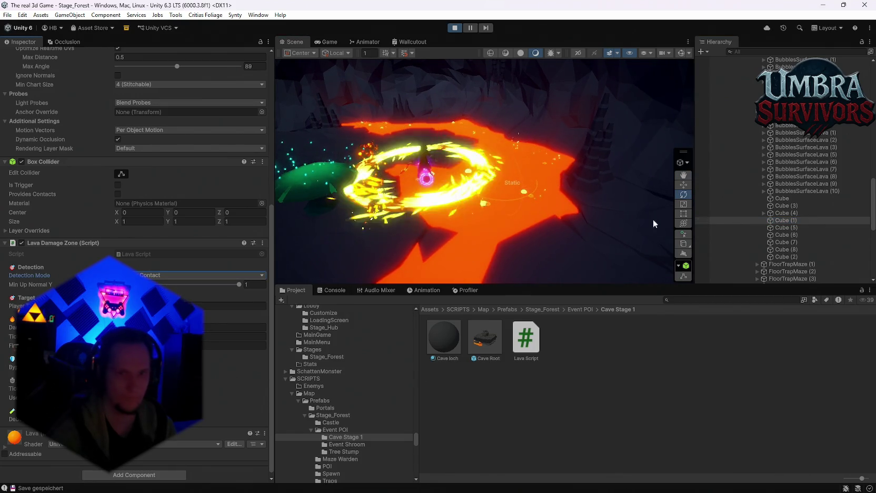
key(w)
scroll(180, 170, up, 10)
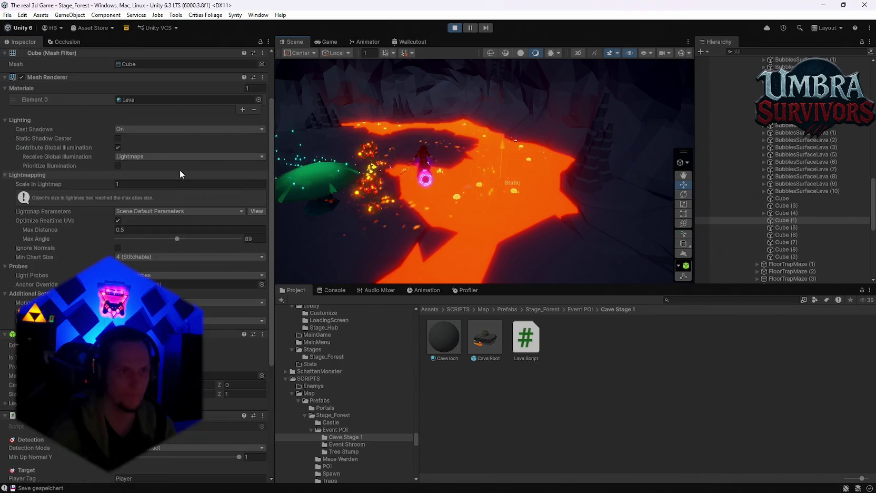
click(237, 55)
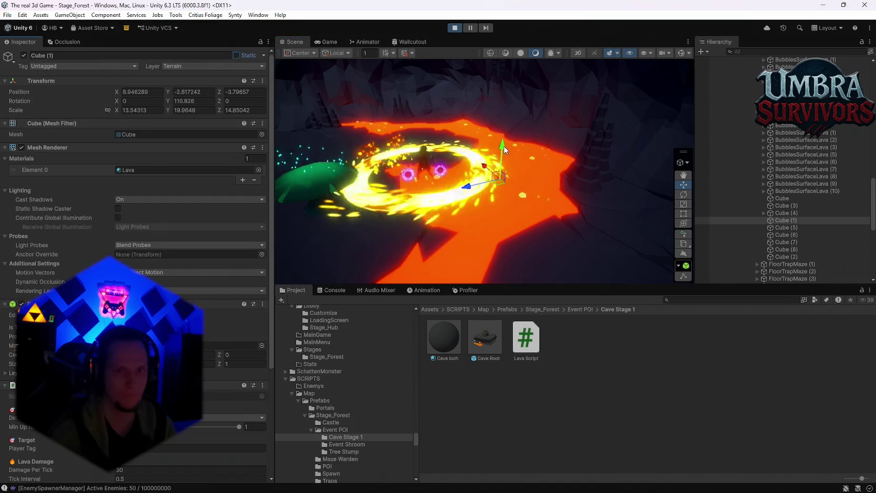
Keep play-testing the lava cave, then stop Play mode and bring up recent scenes.
click(329, 41)
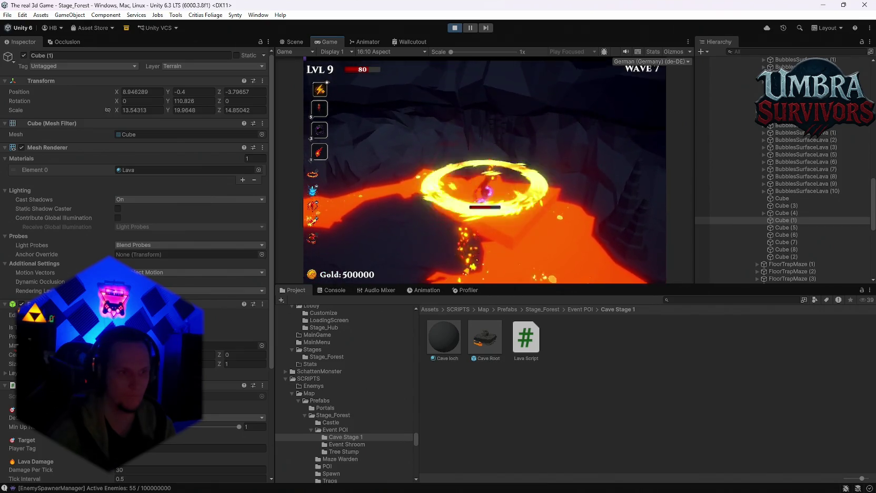
key(Escape)
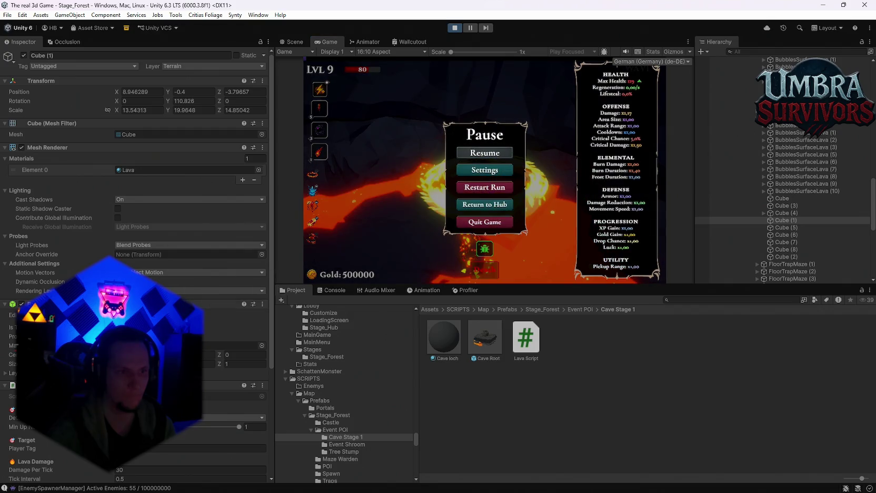
click(490, 154)
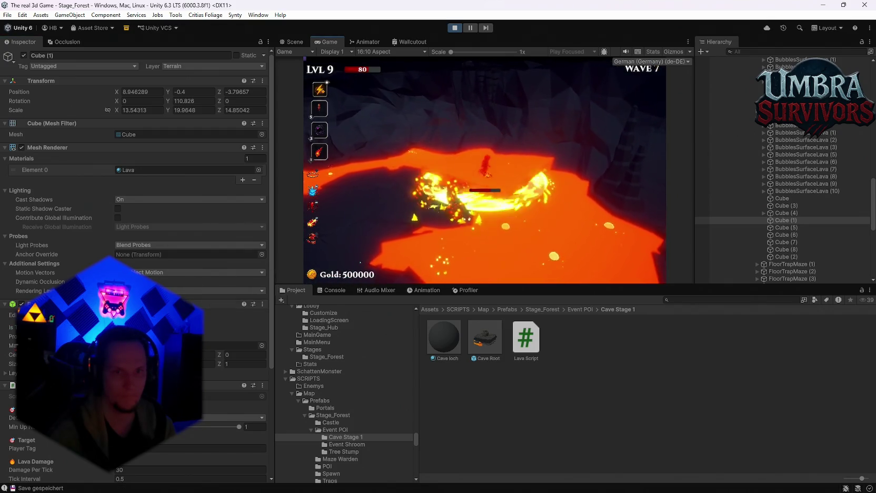
scroll(137, 264, down, 3)
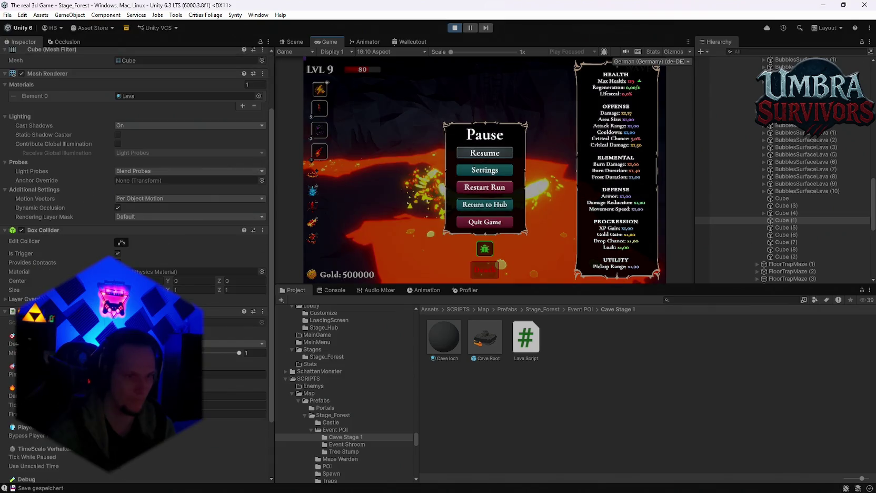
click(485, 151)
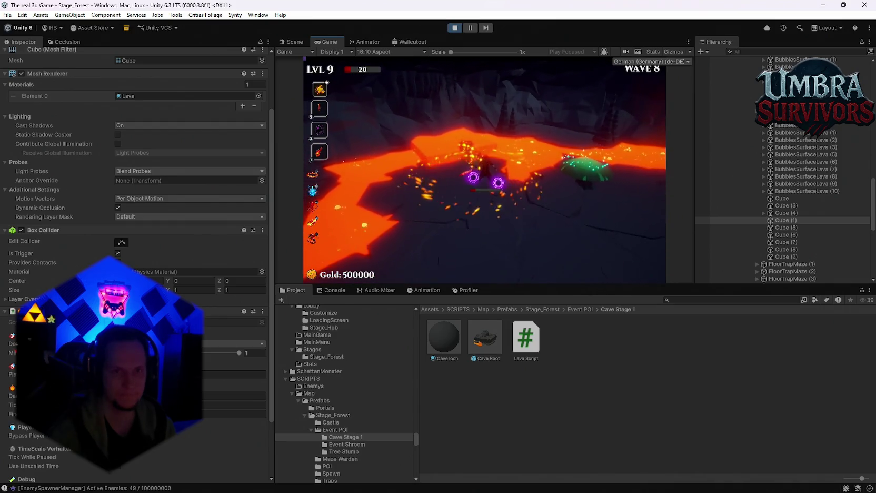
key(Escape)
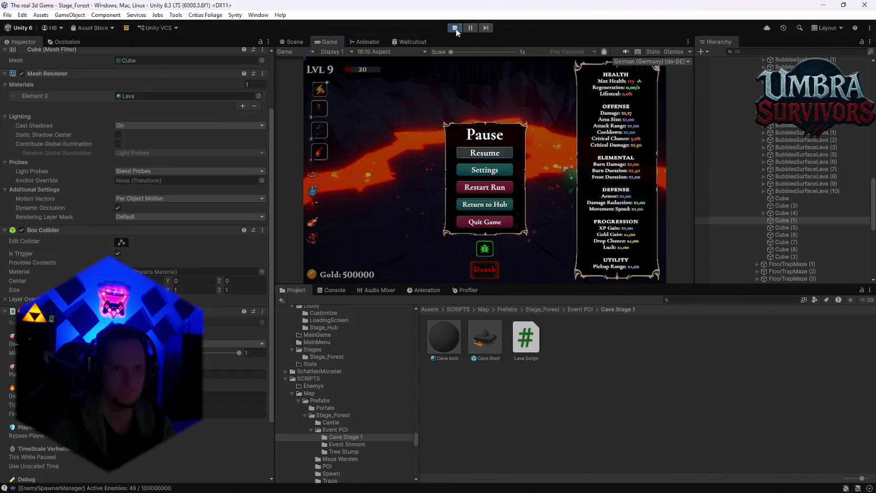
click(456, 29)
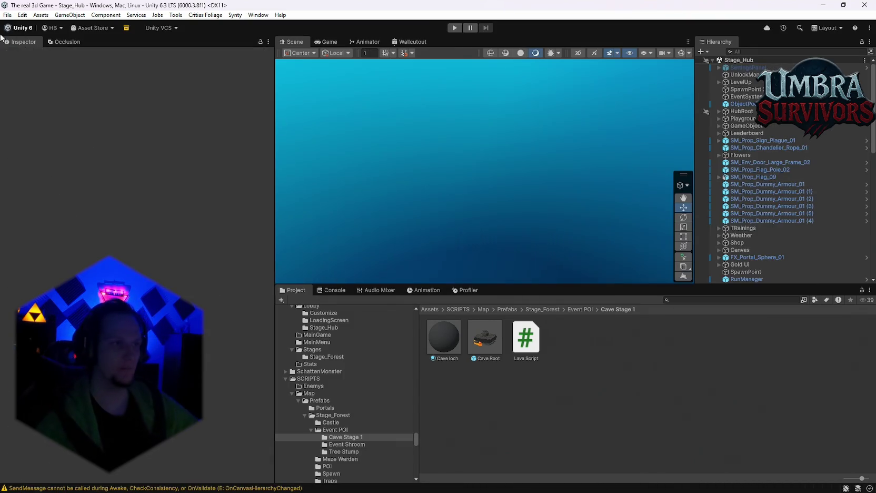
click(7, 15)
Reload Stage_Forest and inspect the Schloss object under PlayGround > Scripts.
mouse_move(79, 46)
click(182, 55)
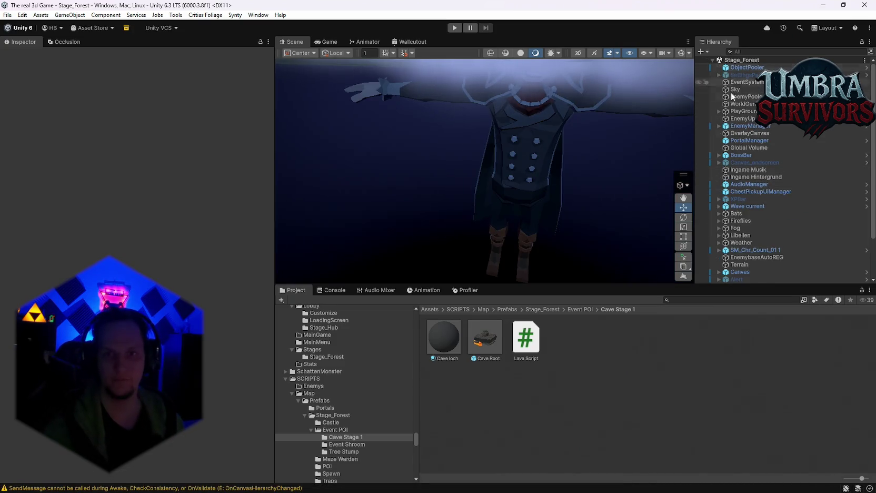
click(719, 111)
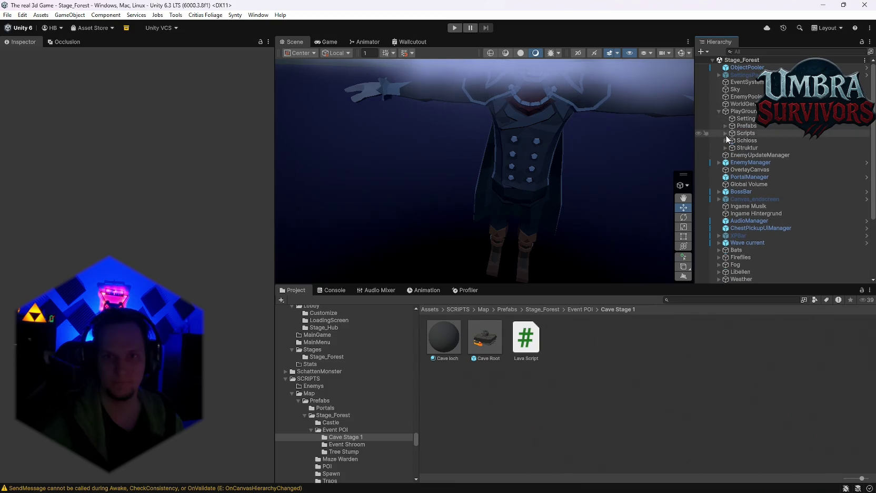
click(726, 133)
click(726, 155)
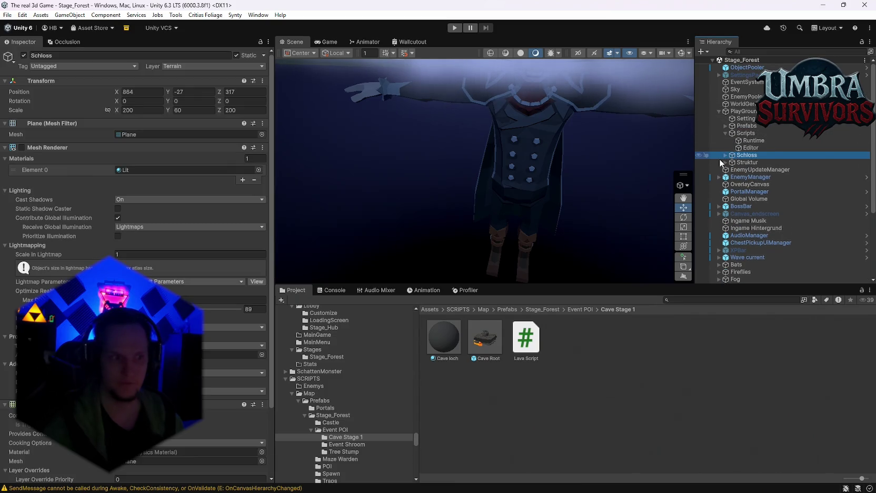
scroll(137, 158, down, 3)
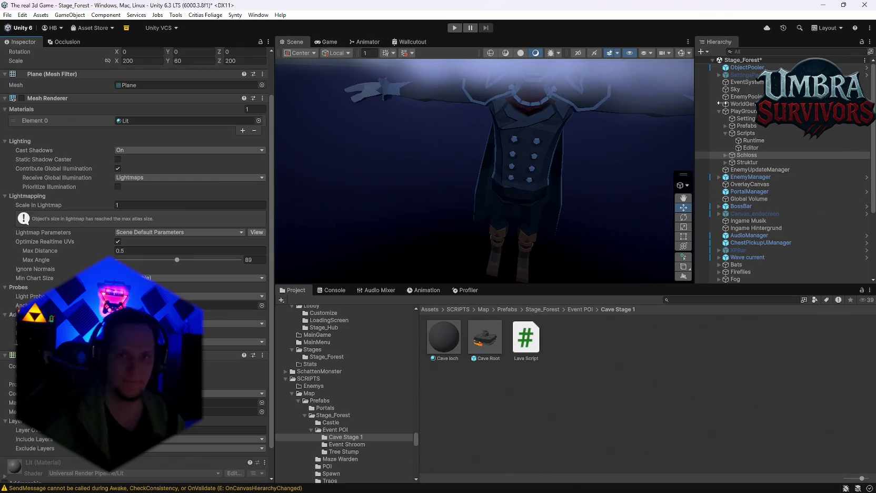
Save the project and open the Cave Root prefab over the lava cave.
click(7, 15)
click(6, 15)
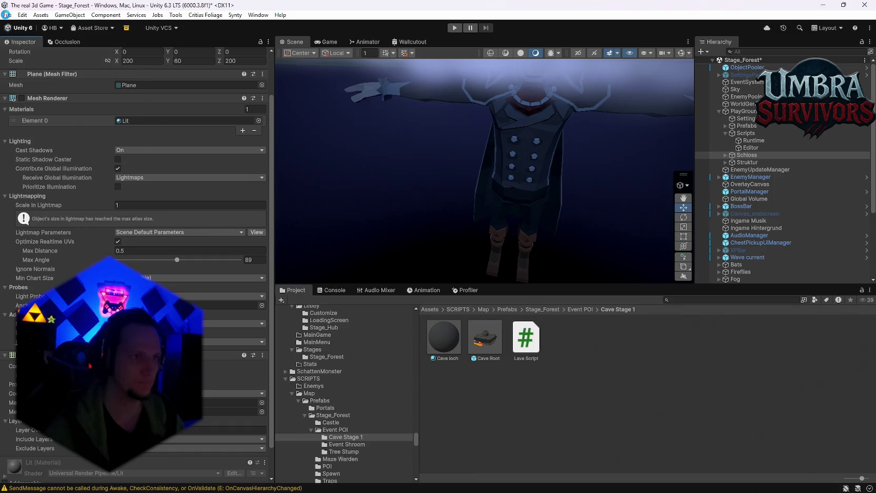
click(8, 15)
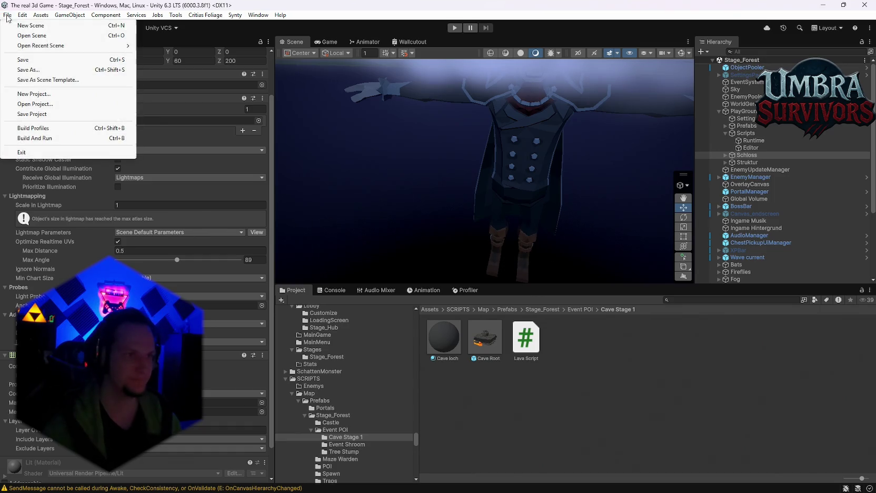
click(43, 115)
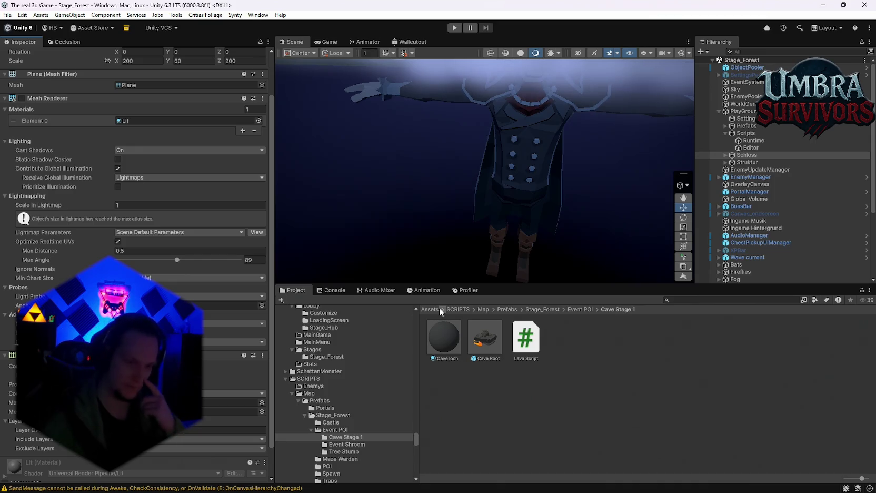
double_click(481, 347)
mouse_move(511, 193)
mouse_down()
mouse_move(515, 135)
mouse_move(480, 204)
mouse_up()
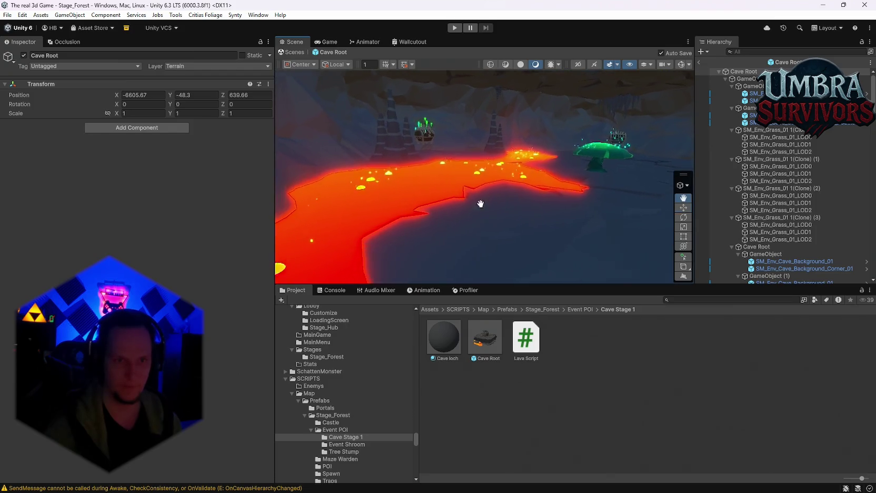
Select the lava Cube in Cave Root and collapse Cube (4) in the Hierarchy.
scroll(481, 204, up, 3)
click(481, 207)
mouse_move(516, 126)
mouse_down()
mouse_move(335, 208)
mouse_move(485, 215)
mouse_move(468, 221)
mouse_up()
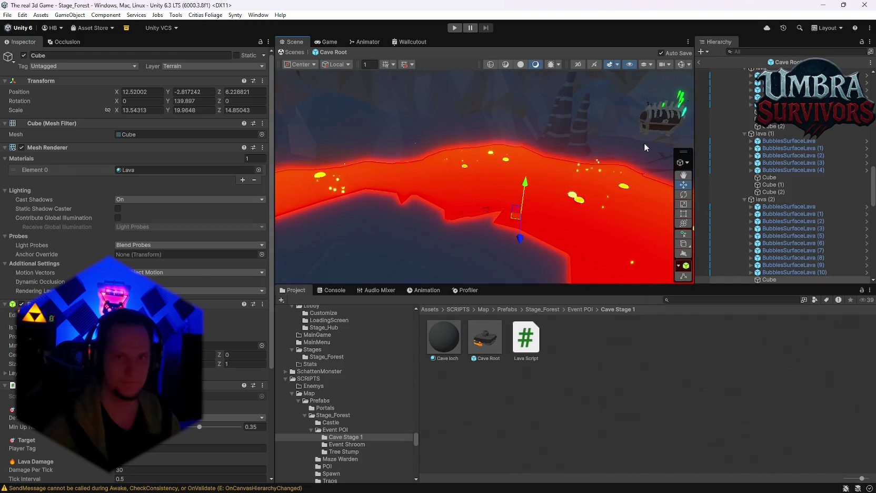
scroll(782, 226, down, 5)
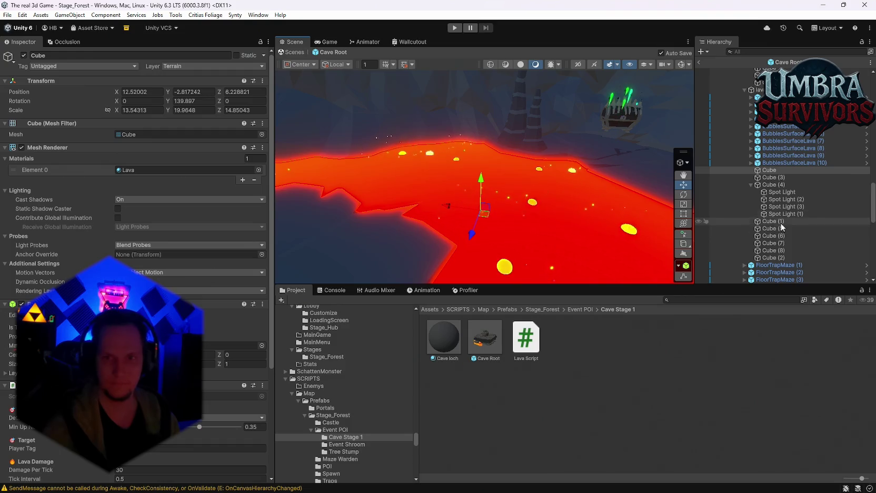
click(751, 185)
Filter the Hierarchy for 'cube' and select all 15 Cube objects together.
click(754, 53)
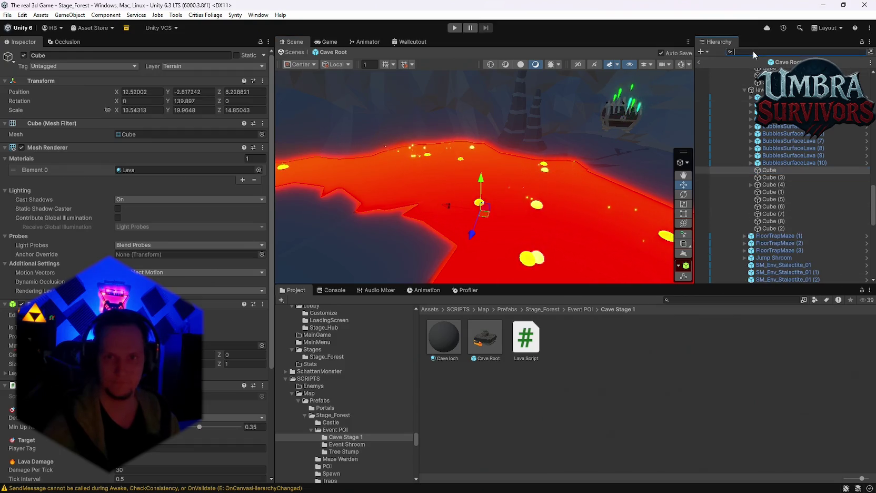
text(cube)
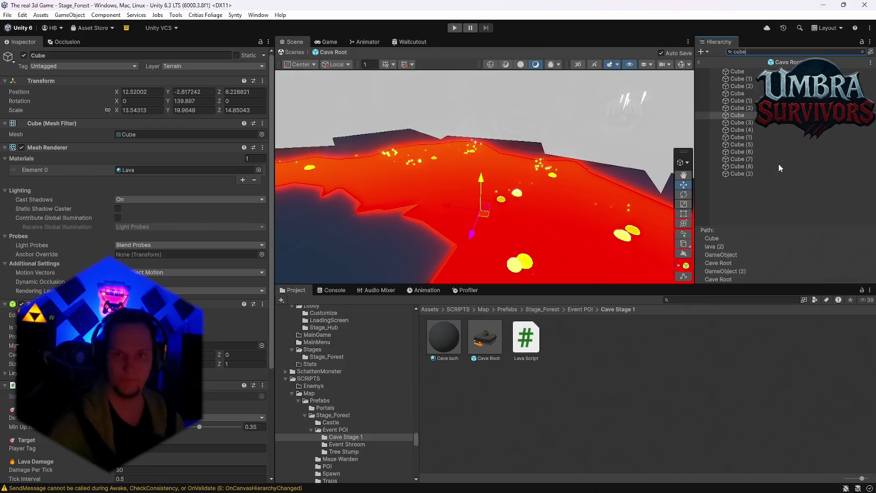
click(737, 71)
shift+click(735, 173)
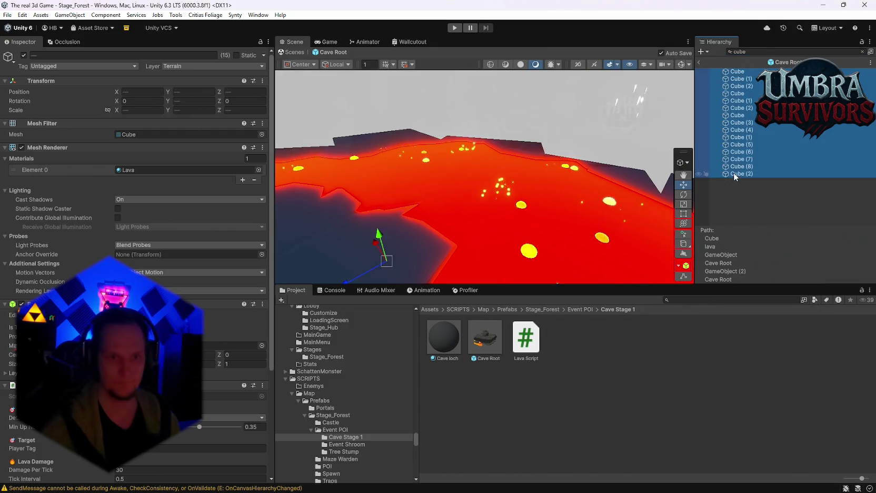
scroll(137, 158, down, 2)
mouse_move(387, 242)
mouse_down()
mouse_move(444, 197)
mouse_move(424, 183)
mouse_up()
scroll(424, 183, up, 5)
key(w)
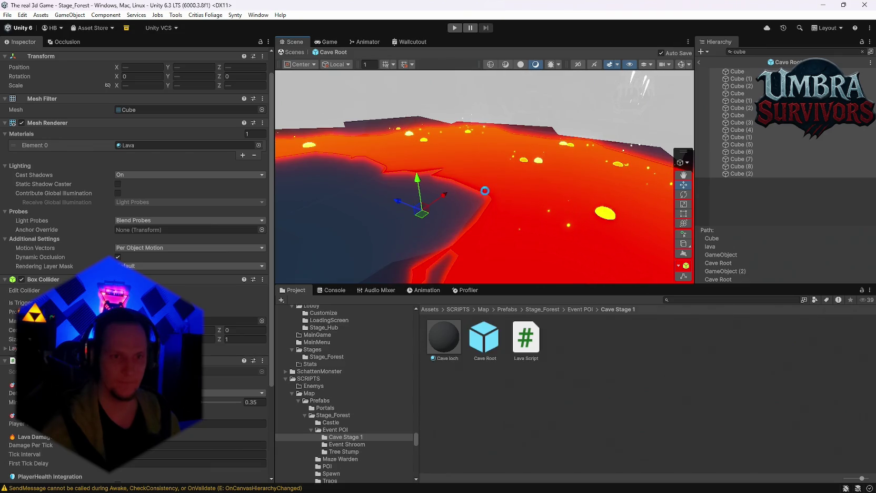
Look over the lava field using Min Up Normal Y 1, then leave the prefab.
mouse_move(506, 179)
mouse_down()
mouse_move(453, 153)
mouse_move(401, 184)
mouse_up()
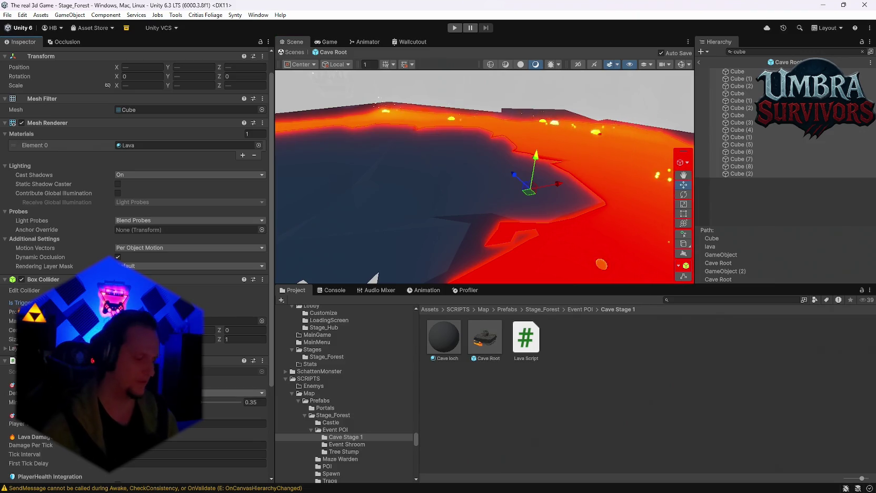
mouse_move(503, 184)
mouse_down()
mouse_move(494, 187)
mouse_move(506, 195)
mouse_move(435, 190)
mouse_move(413, 158)
mouse_move(420, 222)
mouse_move(469, 155)
mouse_move(491, 184)
mouse_move(489, 164)
mouse_move(497, 166)
mouse_move(436, 187)
mouse_move(522, 156)
mouse_move(301, 231)
mouse_up()
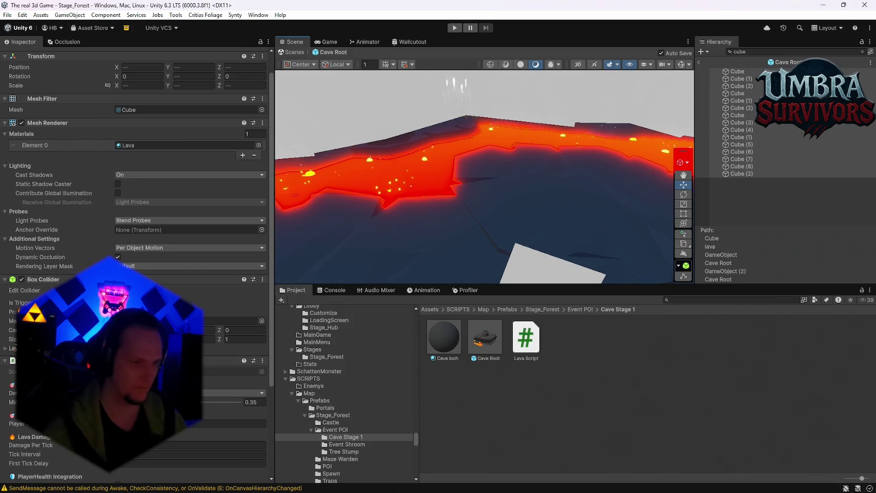
scroll(136, 263, down, 4)
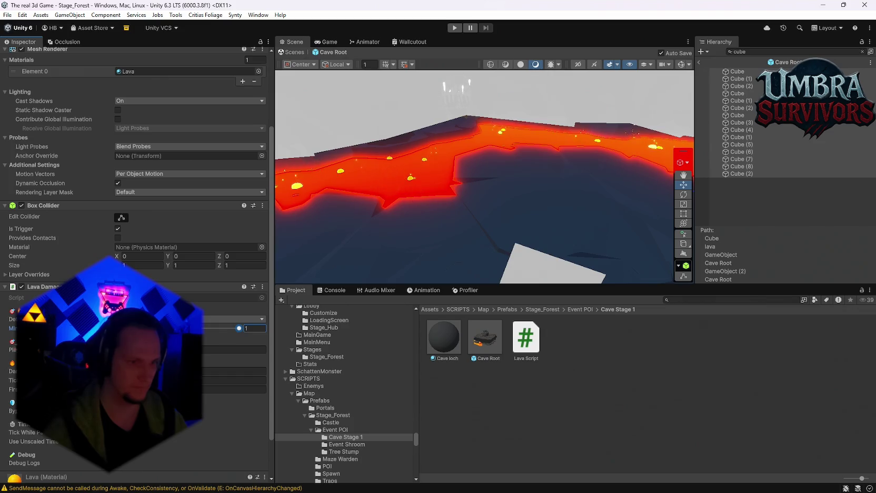
key(f)
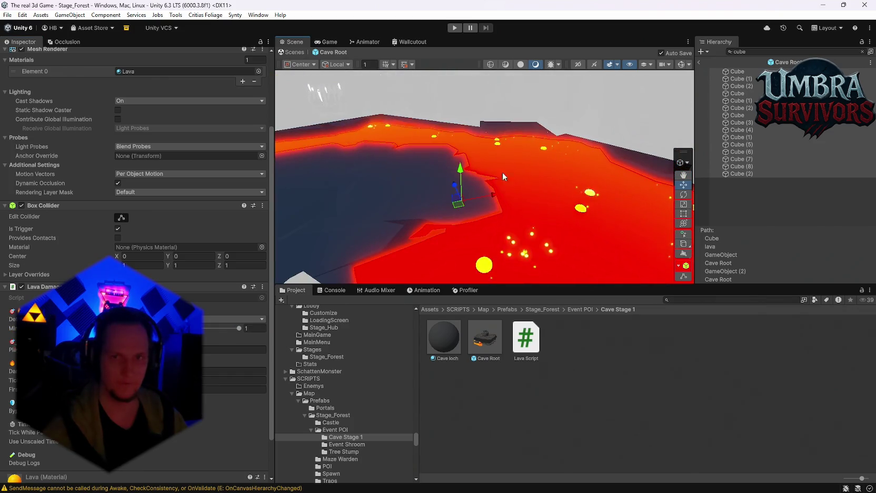
click(456, 28)
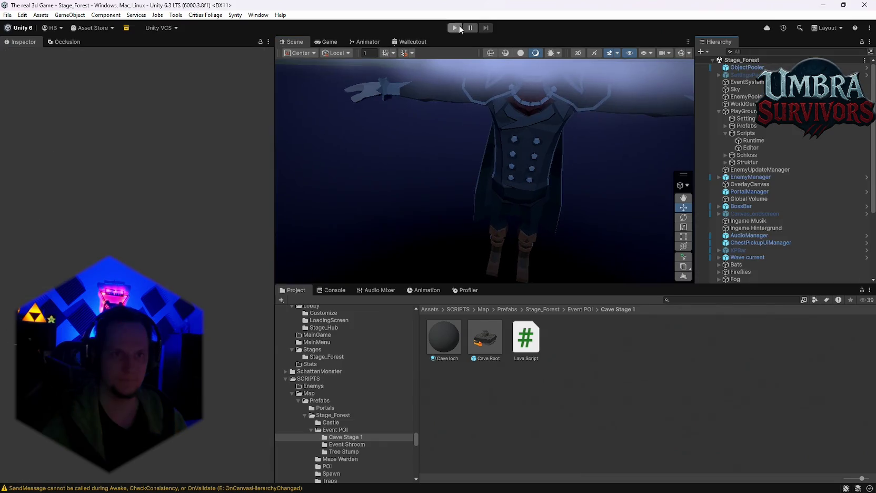
Load Stage_Hub from the recent scenes and enter Play mode.
click(7, 15)
click(7, 15)
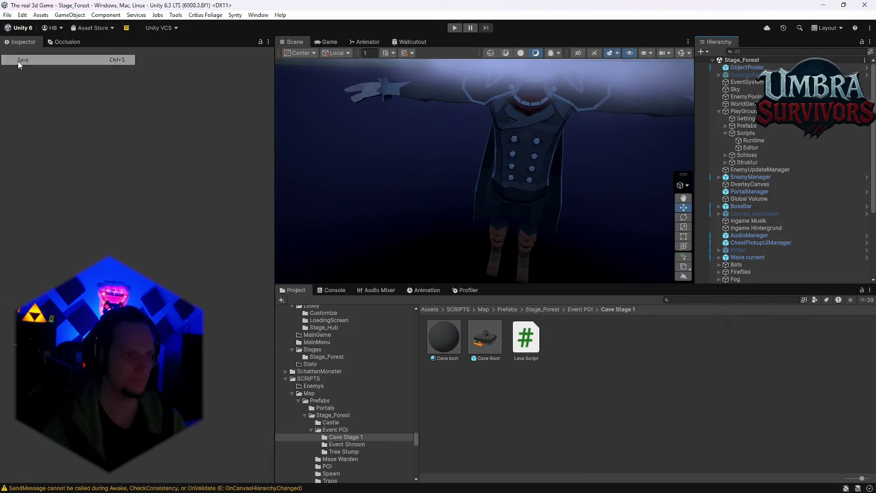
click(7, 14)
mouse_move(34, 47)
click(196, 59)
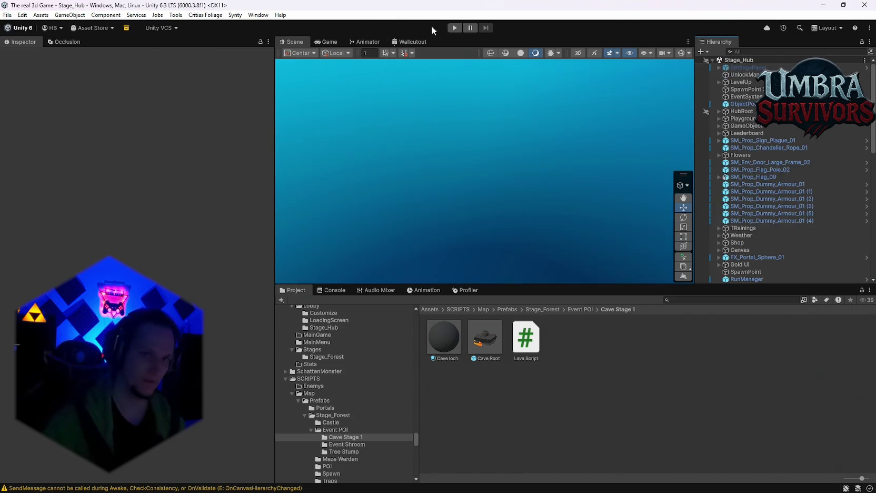
click(455, 28)
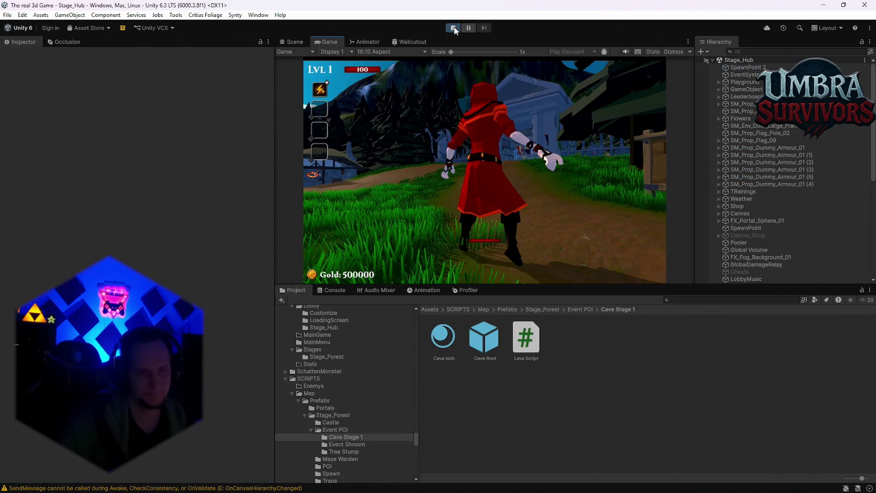
Run the character to the merchant stall and close the Skin Shop.
click(478, 195)
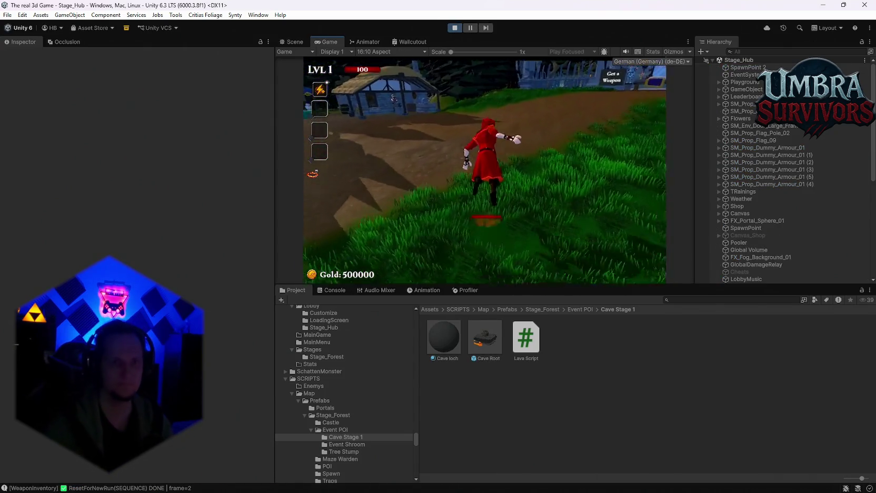
key(w)
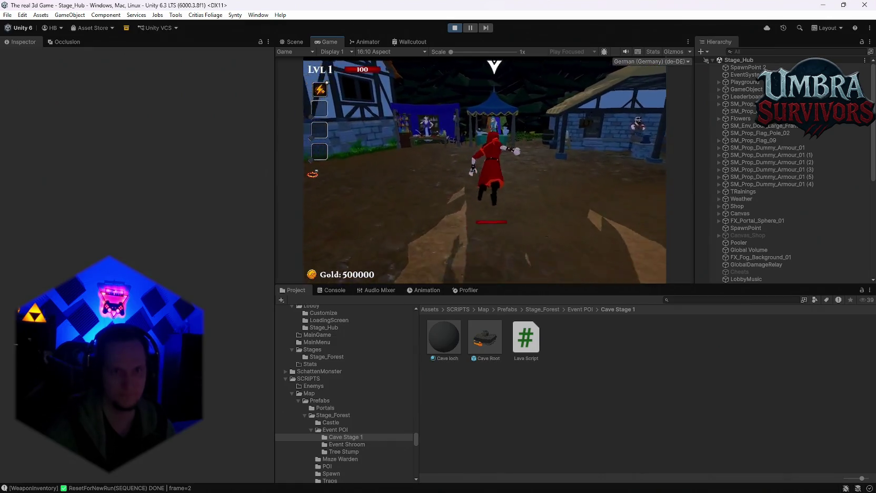
key(w)
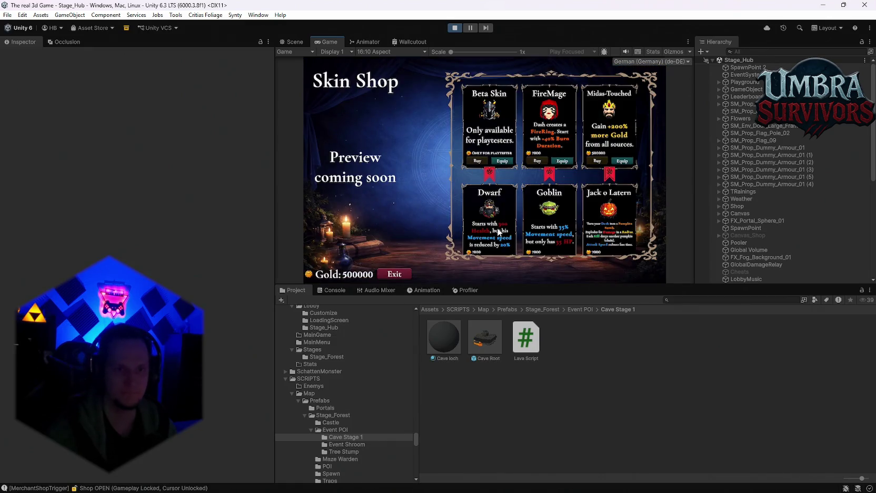
key(Escape)
key(w)
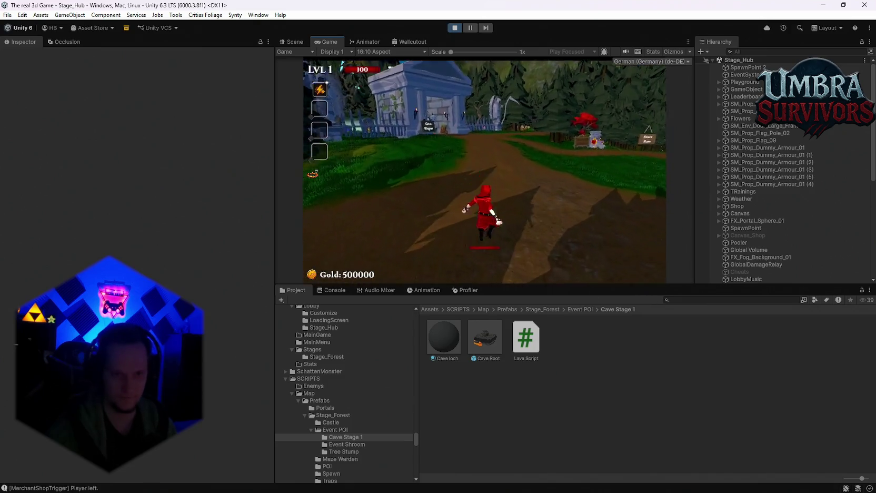
Enter the cave hole, pick the Grenade Launcher upgrade, and start the run.
key(w)
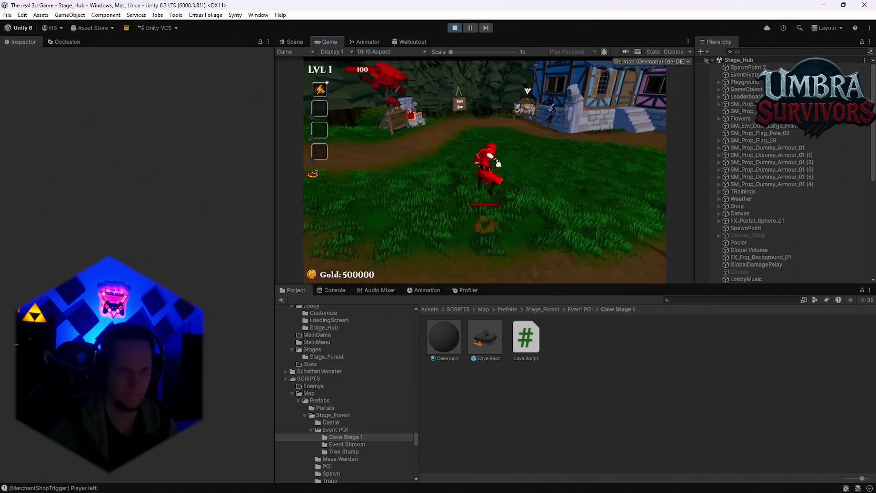
key(w)
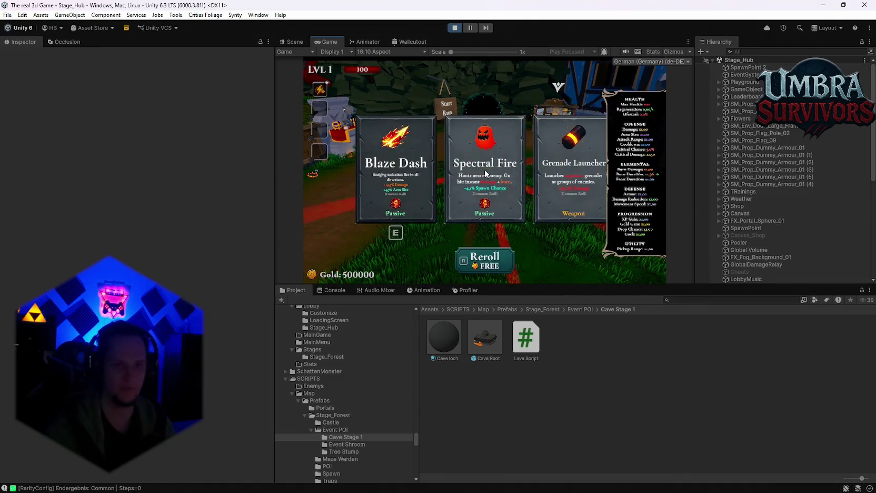
click(527, 187)
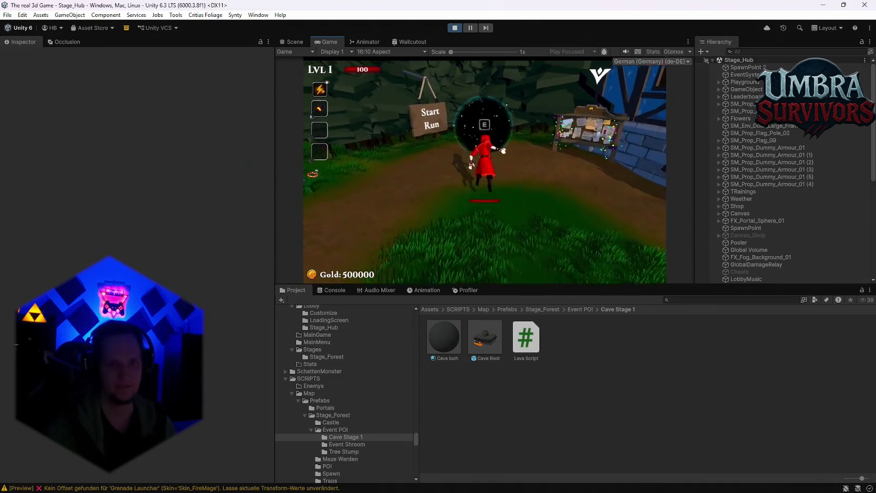
key(e)
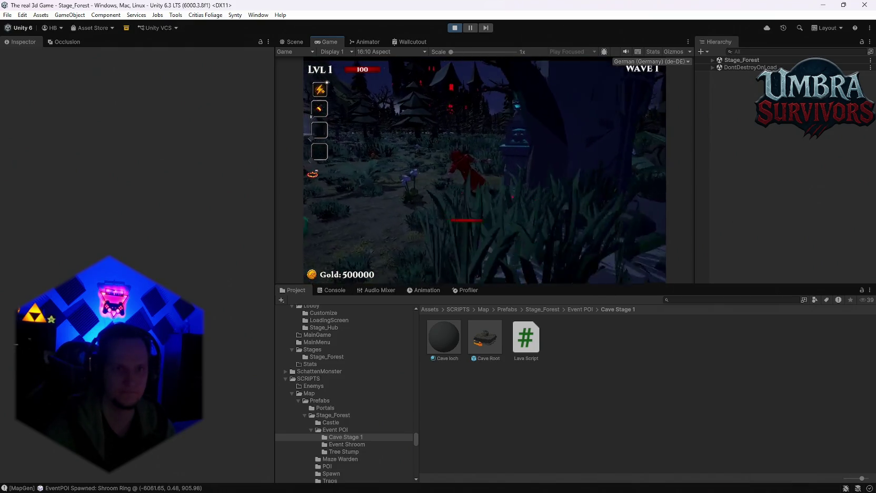
Pause to survey the castle landscape in the Scene view, then resume play.
key(Escape)
key(ctrl+1)
mouse_move(682, 137)
mouse_down()
mouse_move(404, 159)
mouse_move(456, 179)
mouse_move(321, 63)
mouse_up()
key(ctrl+2)
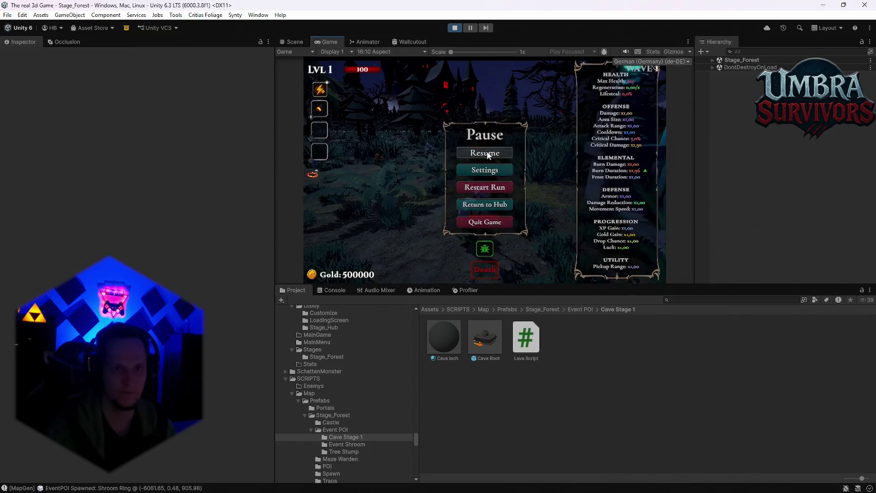
click(486, 152)
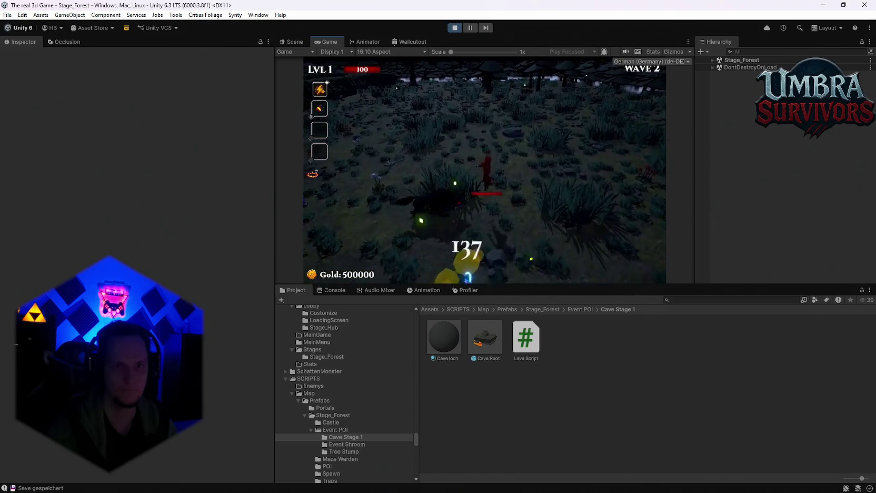
Pause again to look over the lava cave in the Scene view, then resume.
key(Escape)
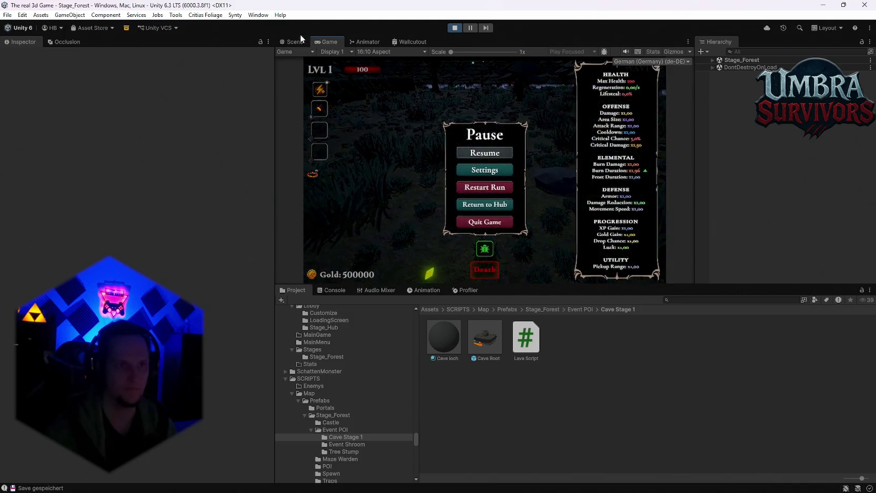
click(293, 42)
scroll(387, 95, up, 10)
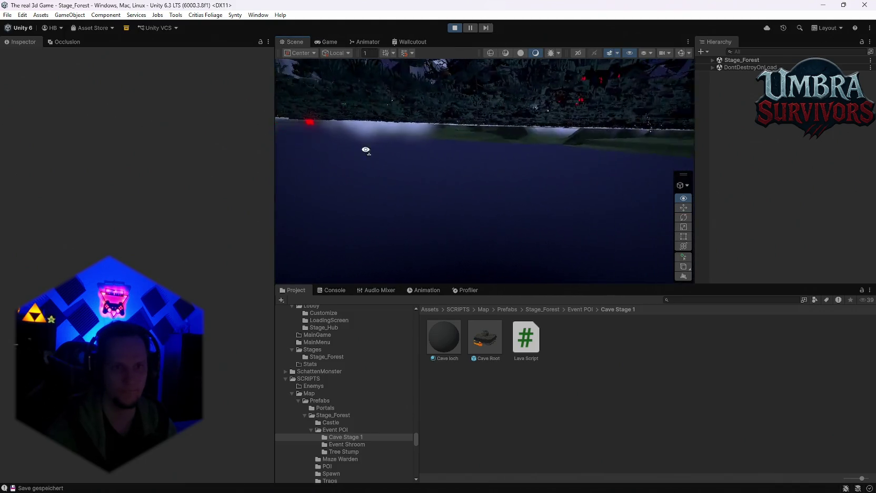
mouse_move(457, 135)
mouse_down()
mouse_move(373, 149)
mouse_move(475, 190)
mouse_move(480, 271)
mouse_move(496, 209)
mouse_move(474, 189)
mouse_up()
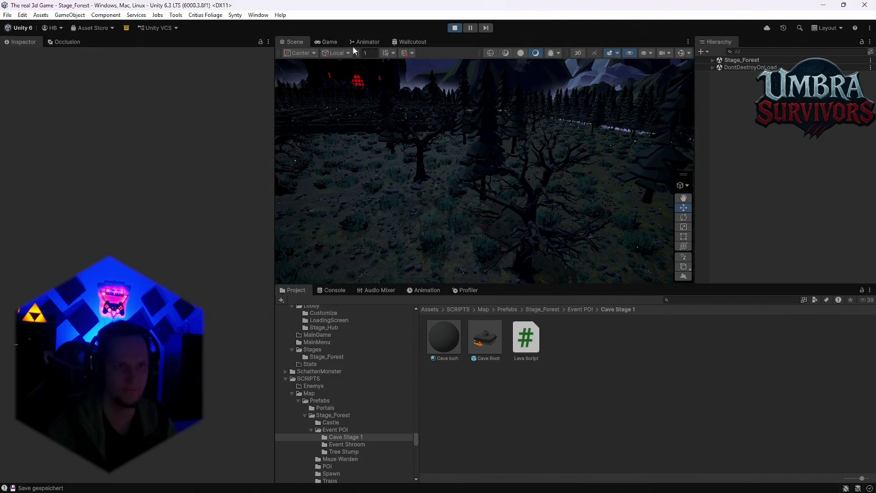
click(327, 42)
click(482, 153)
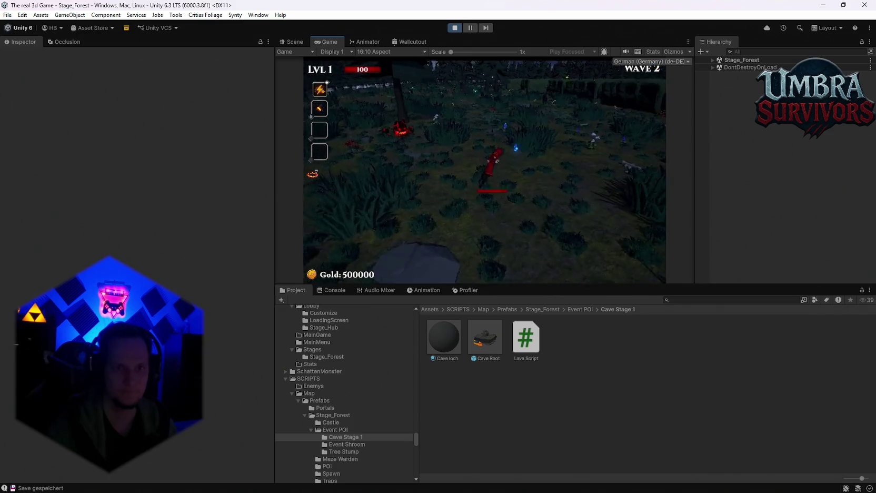
Fight through the forest past enemies as wave 3 begins.
key(w)
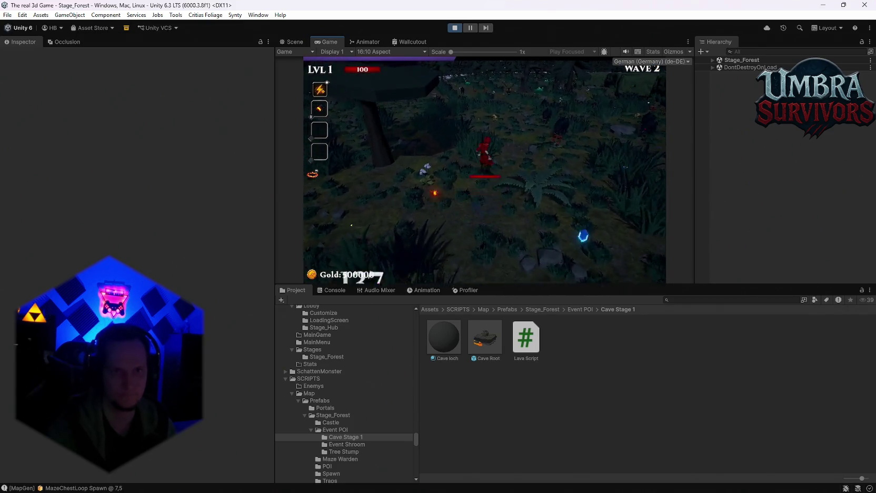
key(w)
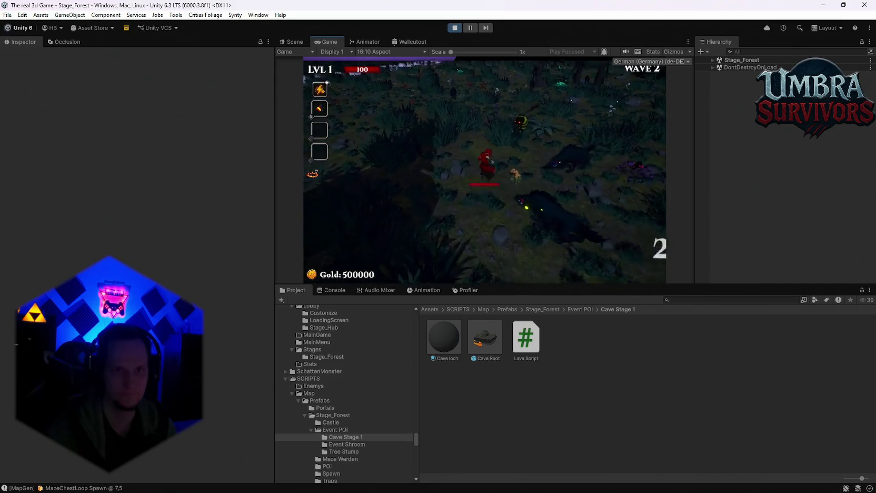
key(w)
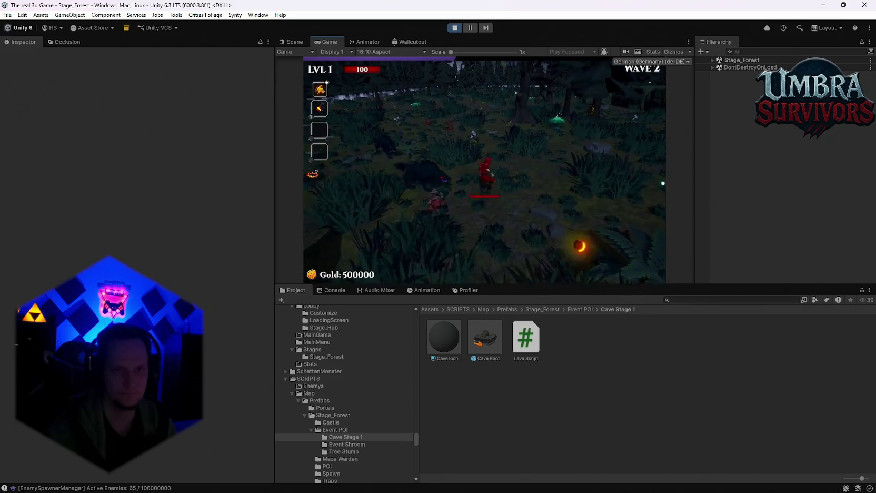
key(w)
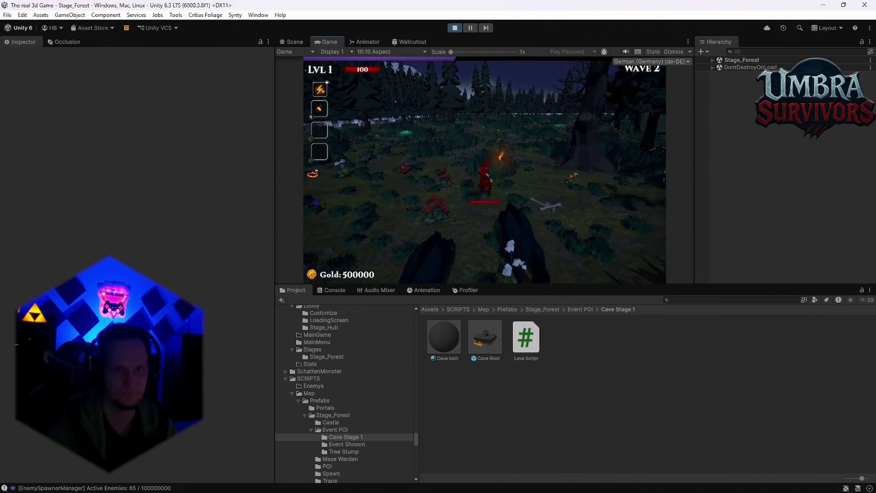
key(w)
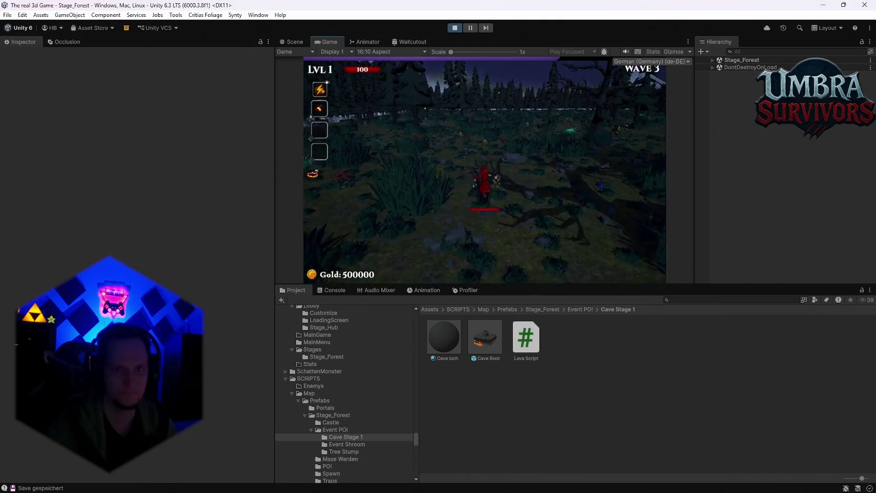
key(w)
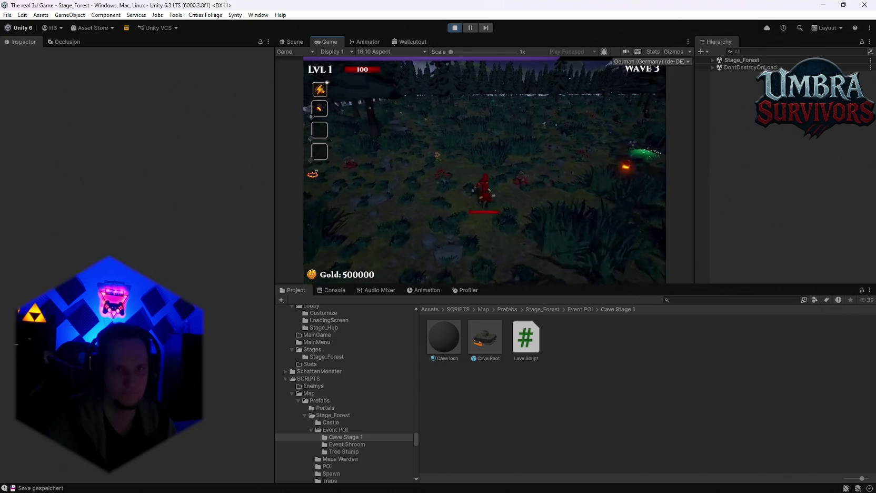
key(w)
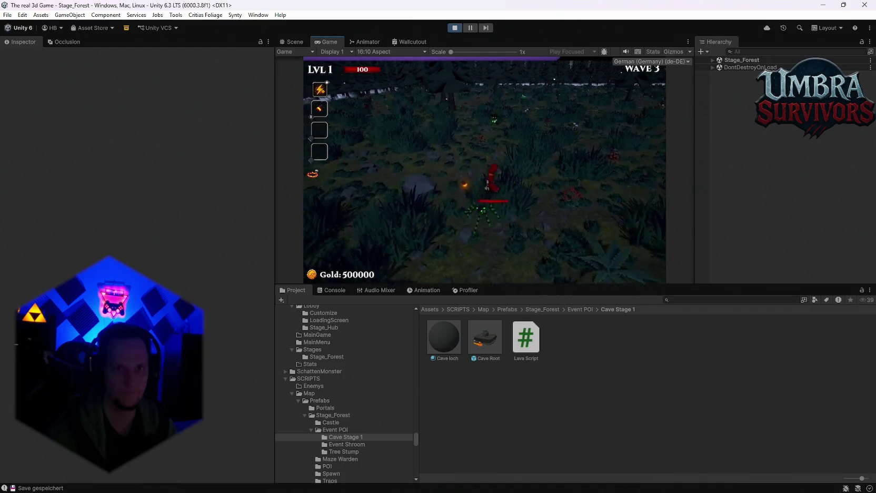
key(w)
key(w)
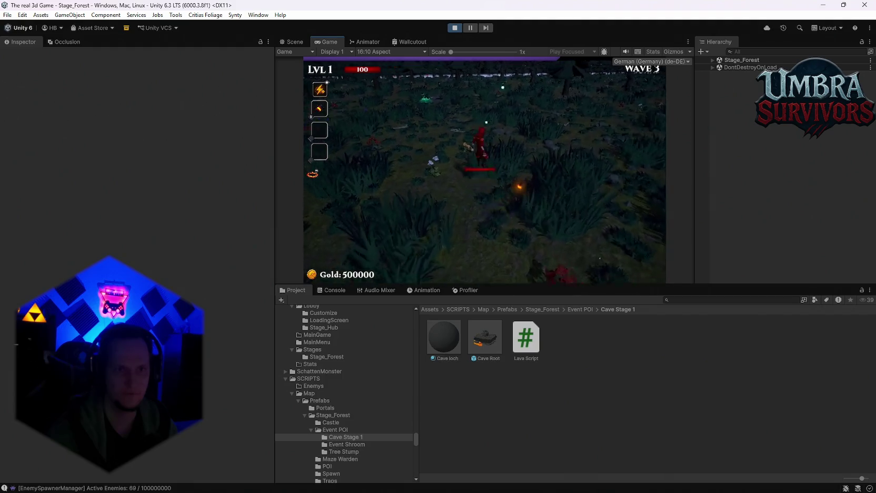
Walk into the cave hole and stay in the lava until the character dies.
key(w)
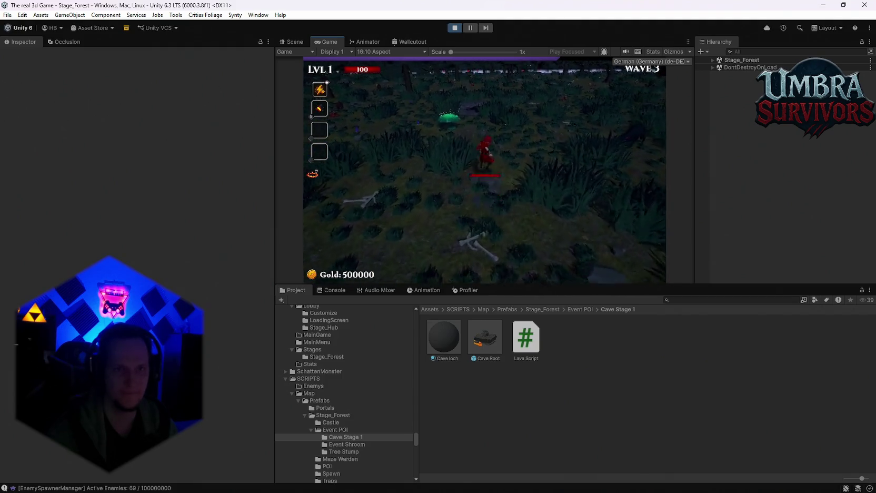
key(w)
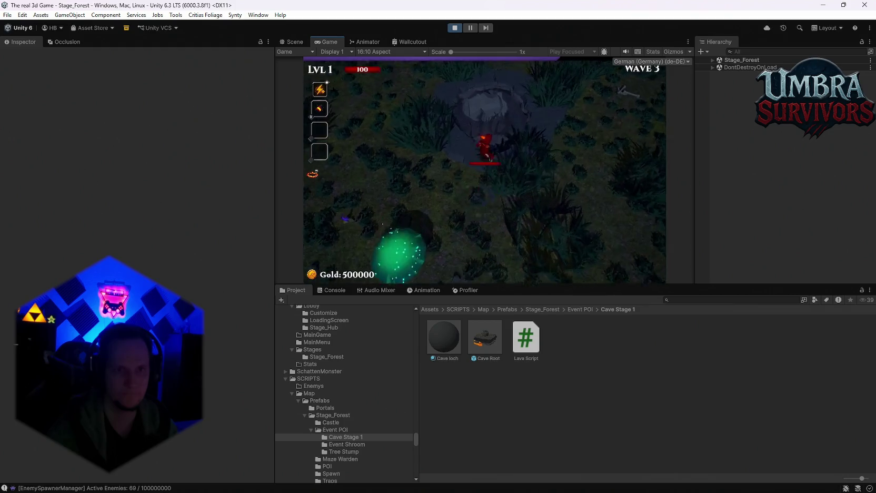
key(w)
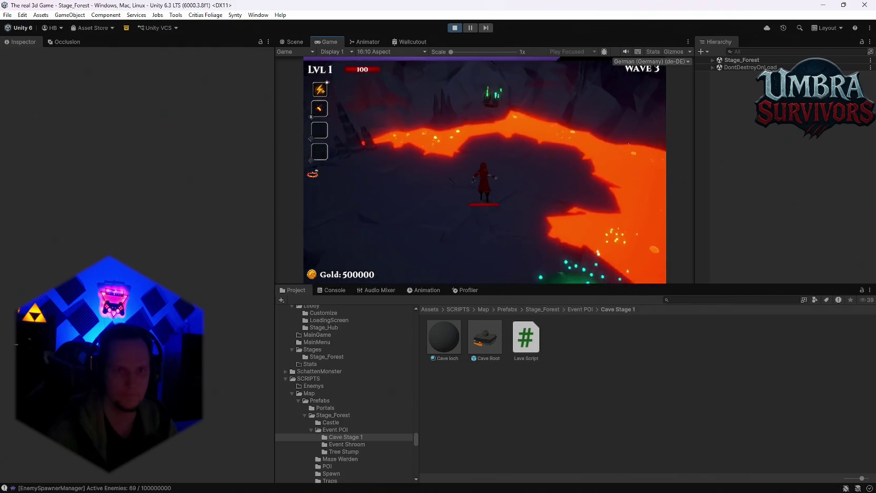
key(w)
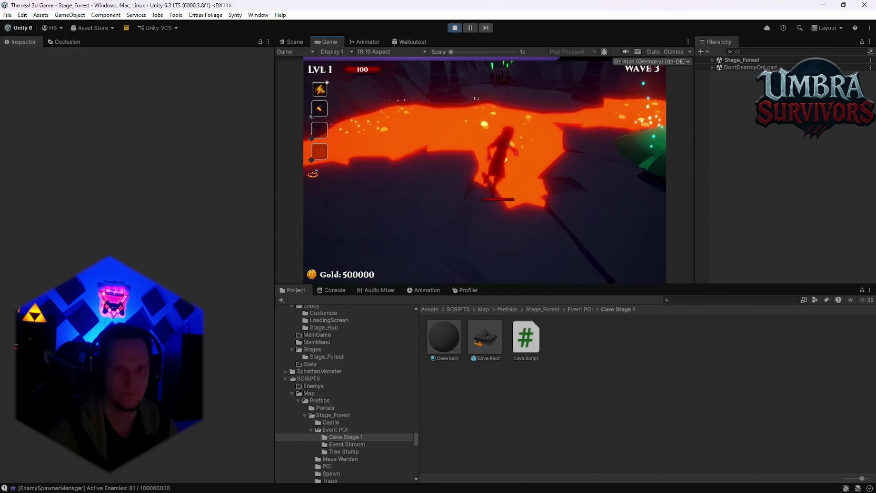
key(w)
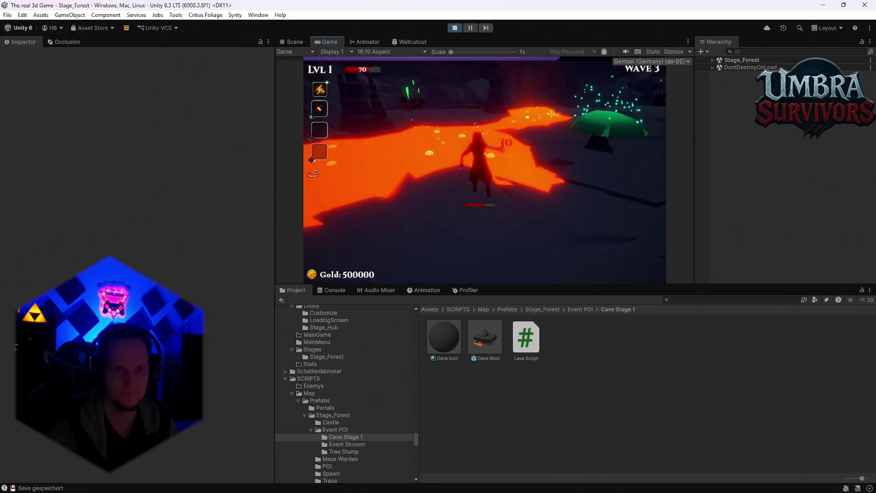
key(w)
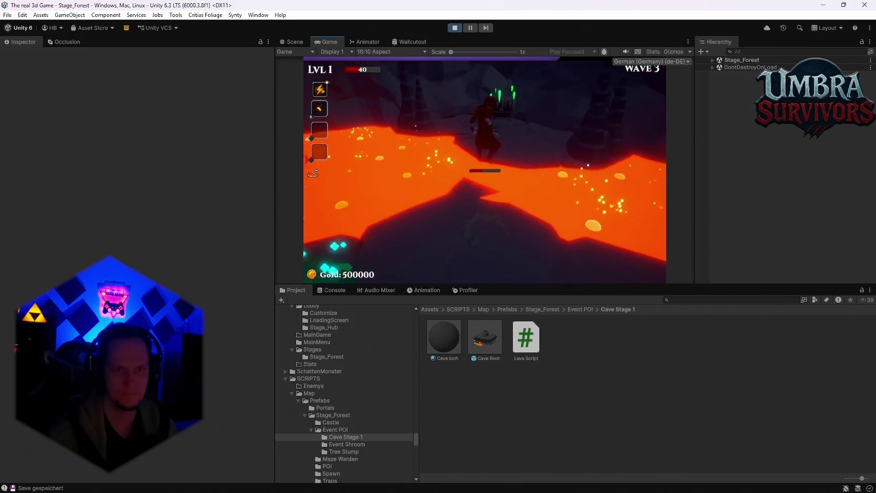
key(w)
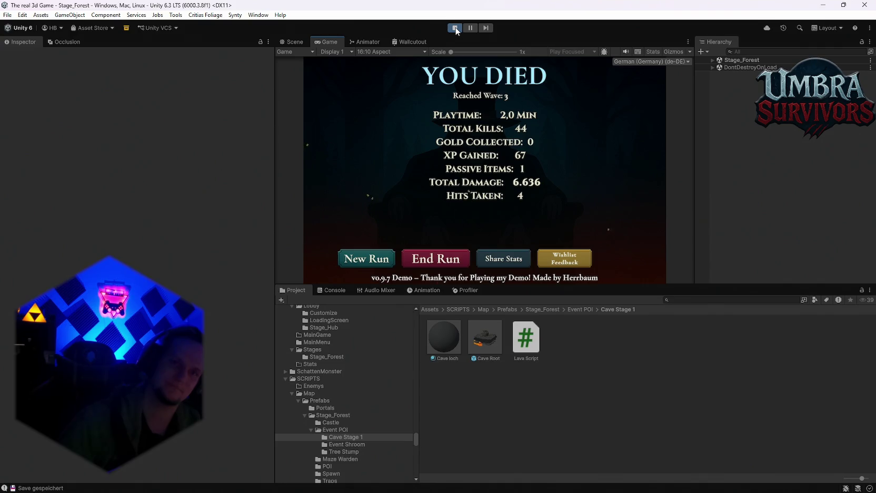
Stop Play mode and expand MainPlayer > Player > Skin_FireMage in the Hierarchy.
click(456, 31)
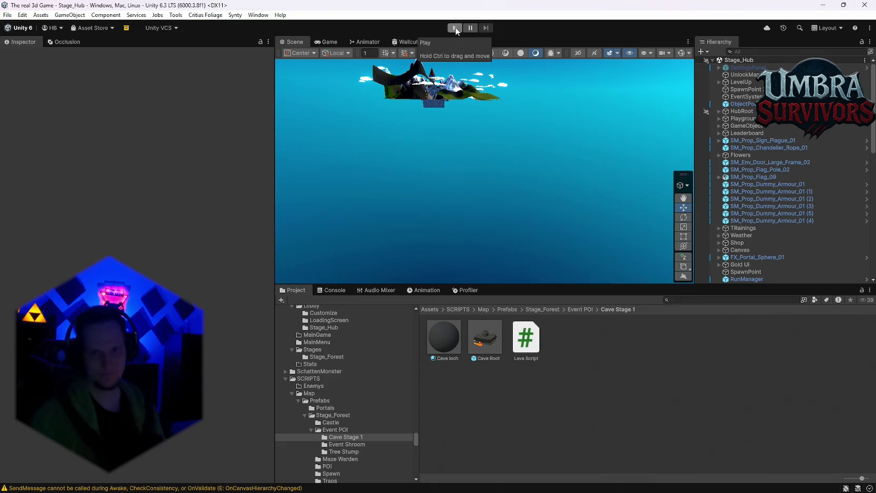
scroll(815, 156, down, 5)
scroll(772, 197, up, 10)
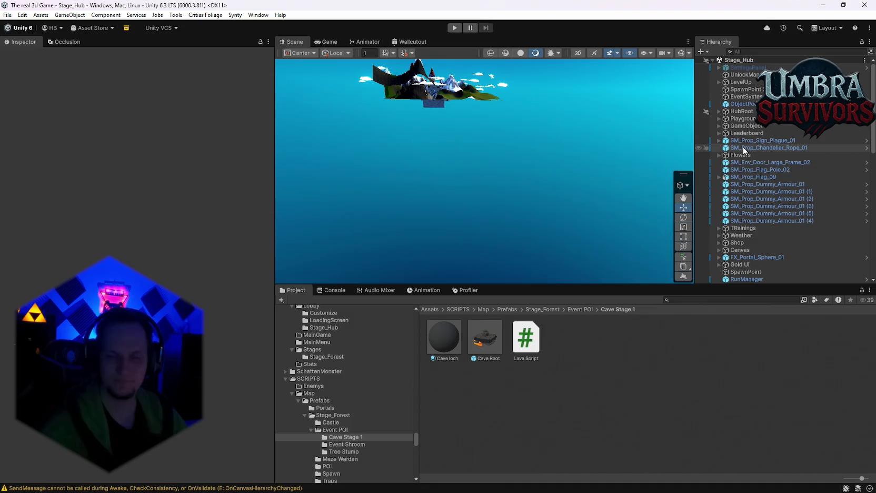
scroll(736, 179, down, 10)
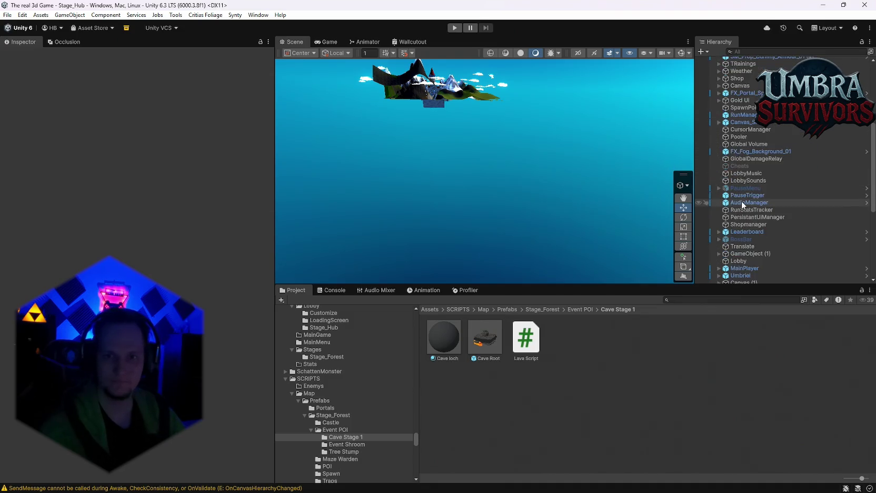
click(719, 186)
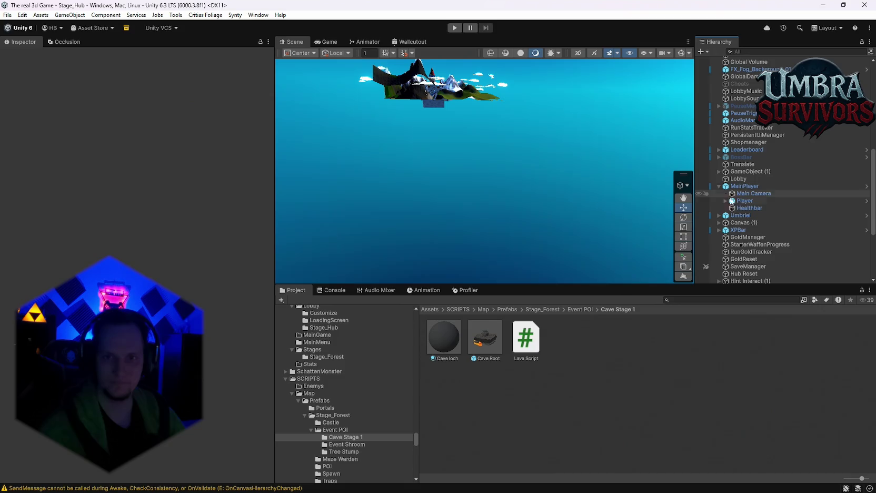
click(726, 200)
scroll(759, 223, down, 3)
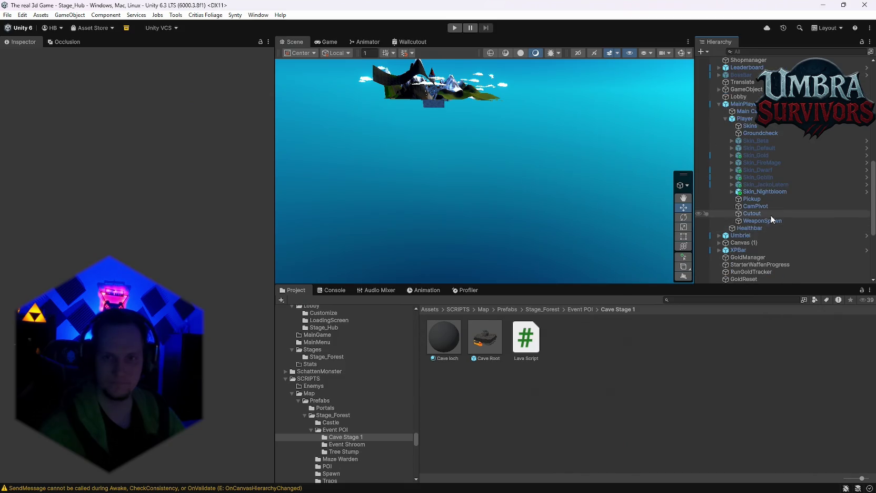
click(732, 162)
Select CFXR Fire Ring and open its Fire Ring Aura script, then list recent scenes.
click(753, 185)
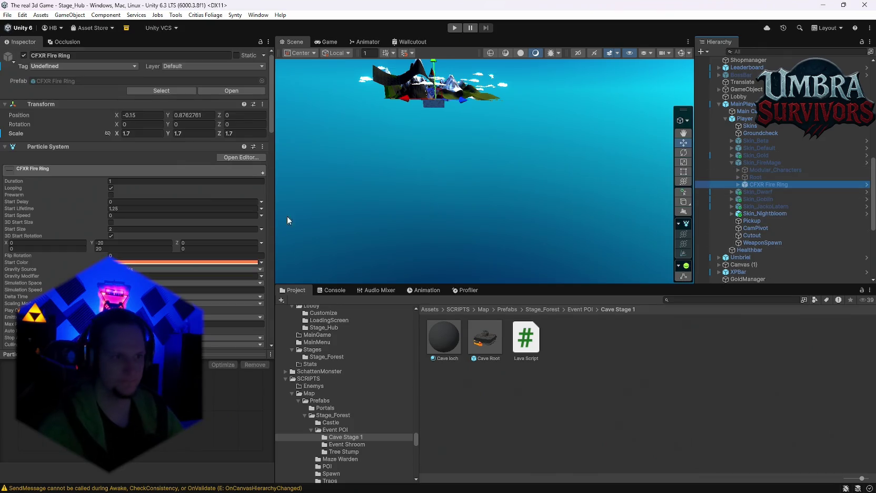
scroll(166, 221, down, 10)
scroll(182, 224, down, 10)
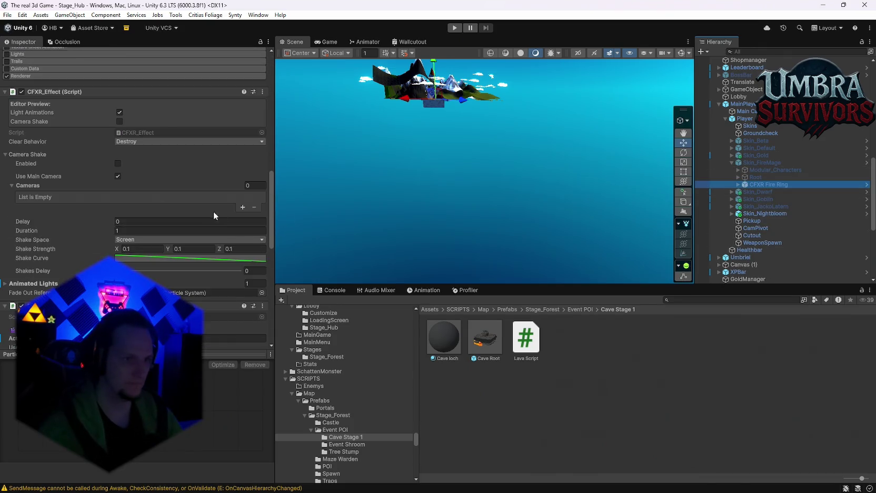
click(263, 133)
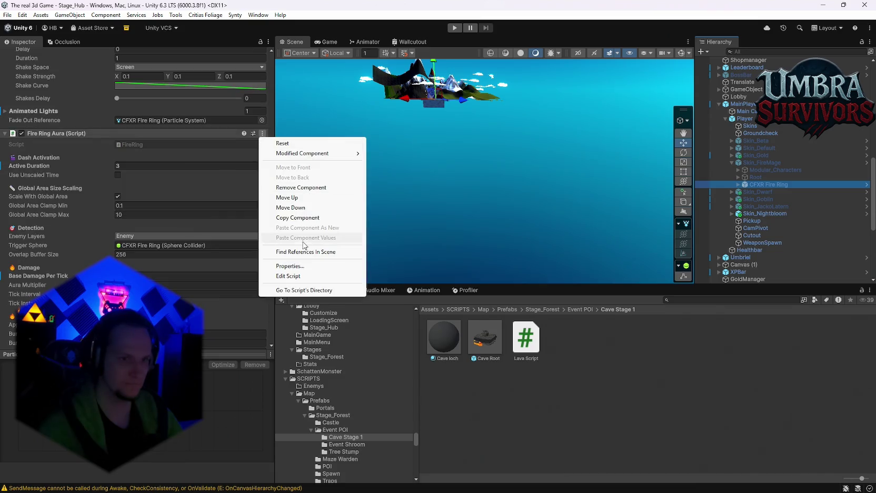
click(289, 276)
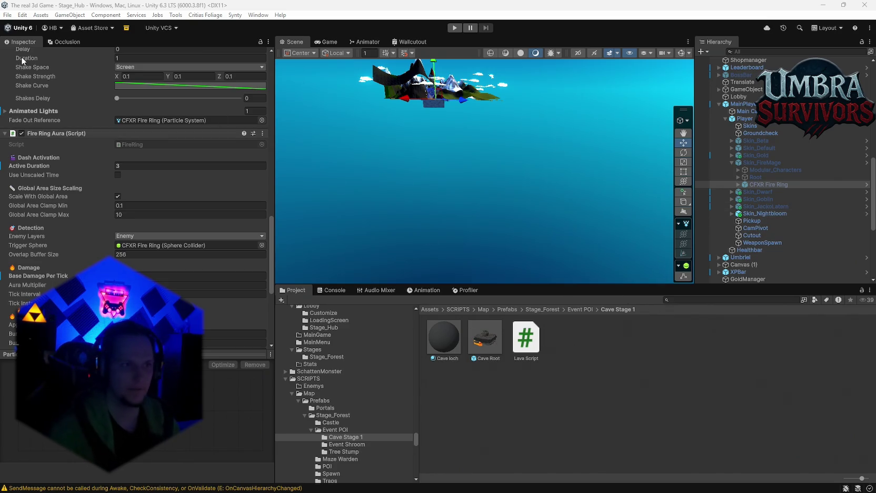
click(5, 14)
mouse_move(73, 46)
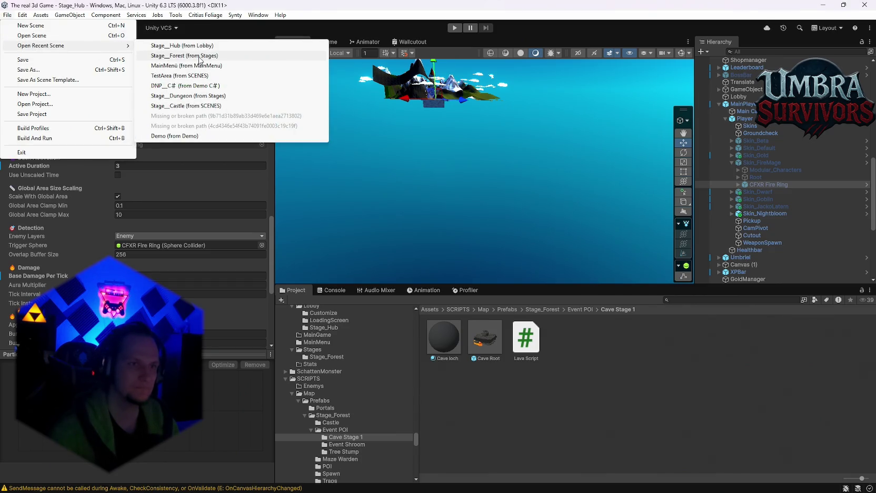
Load Stage_Forest and inspect EnemySpawner, EnemyManager and EnemyUpdateManager (Despawn Distance 300).
click(200, 56)
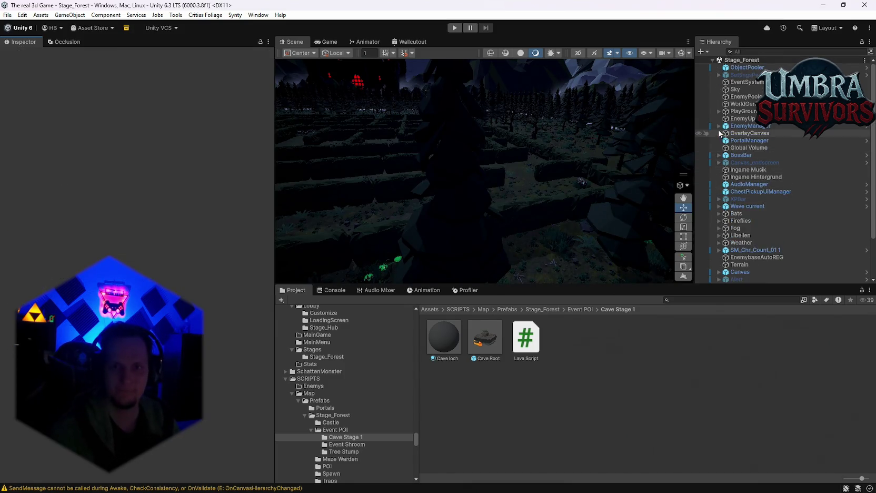
click(720, 127)
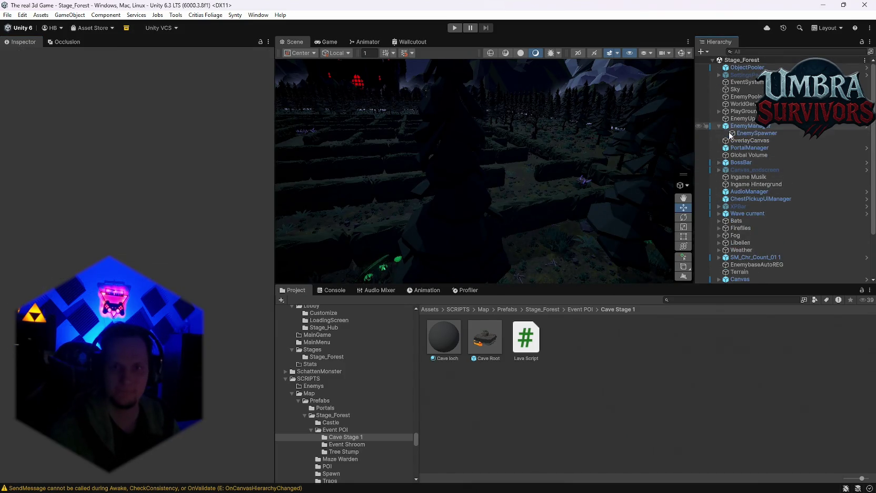
click(738, 133)
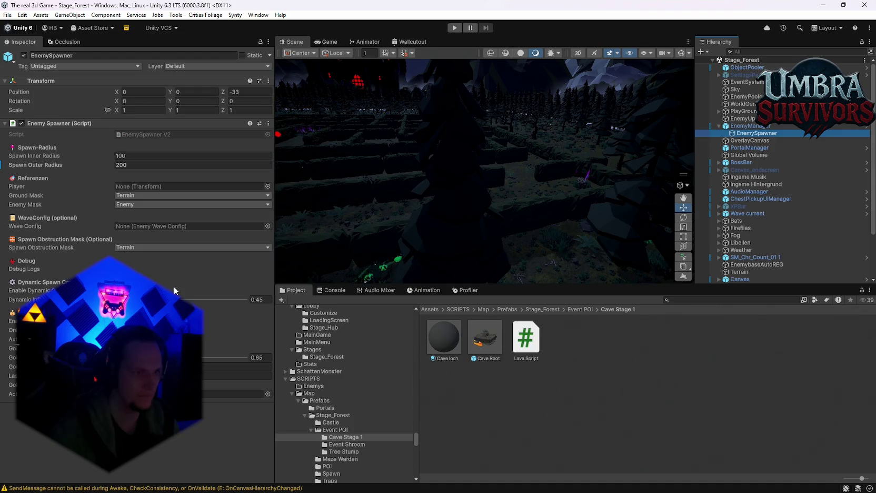
click(744, 128)
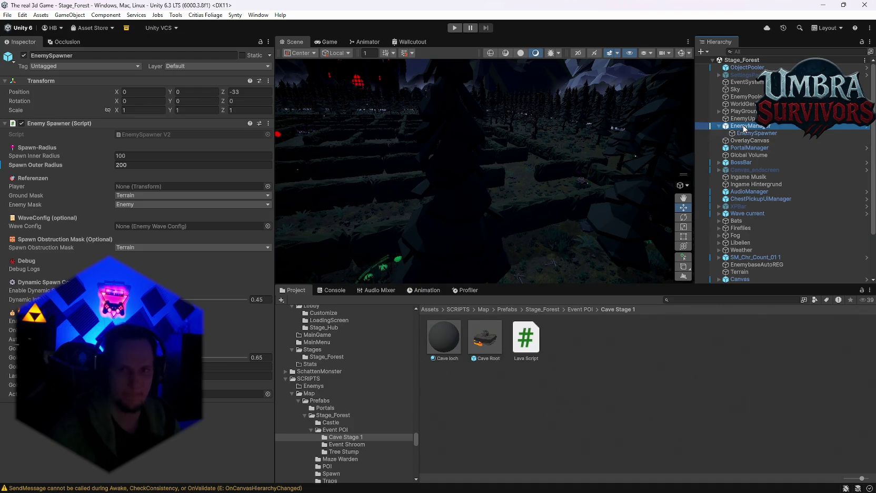
scroll(205, 304, down, 2)
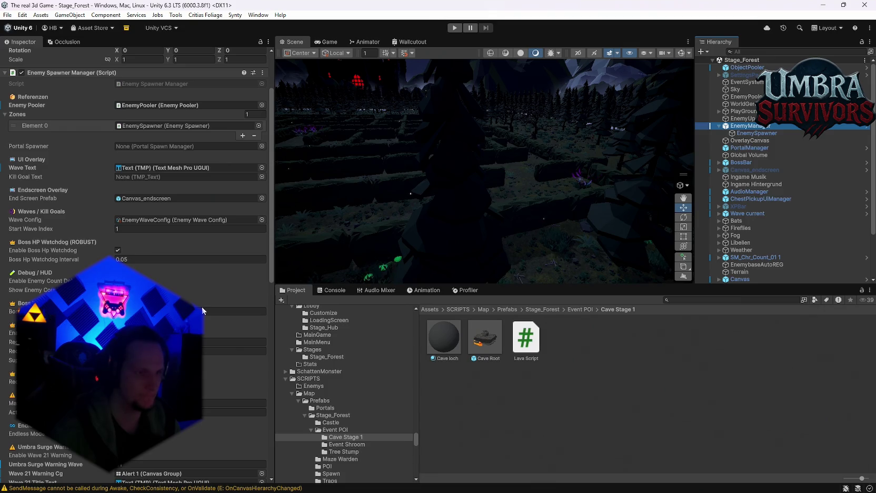
scroll(203, 307, down, 10)
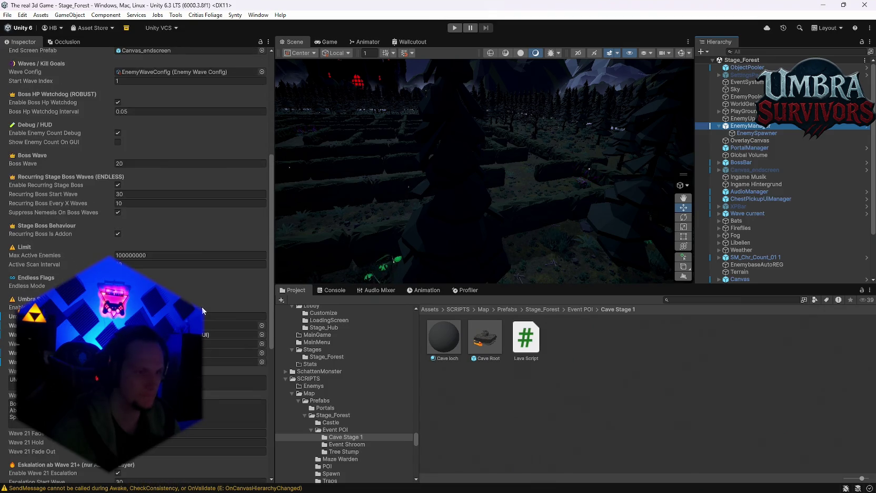
click(743, 118)
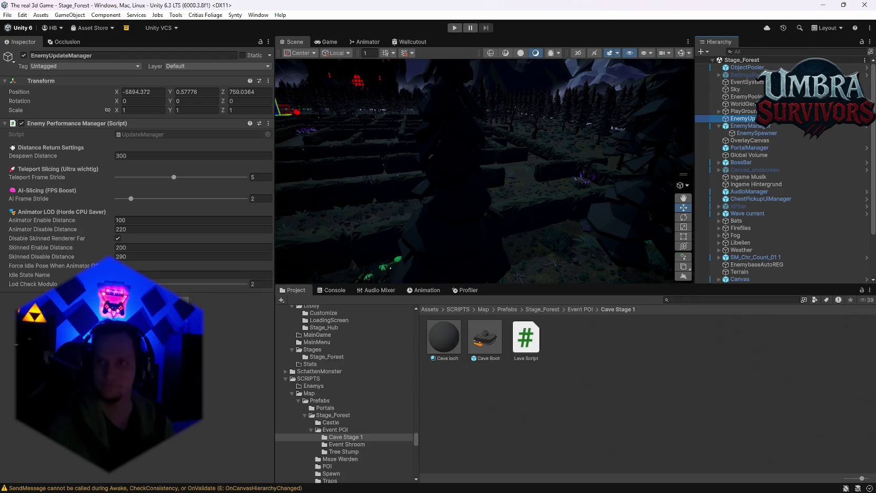
Switch away to another application, then back to Unity, and dismiss the Enemy Performance Manager component menu.
key(alt+Tab)
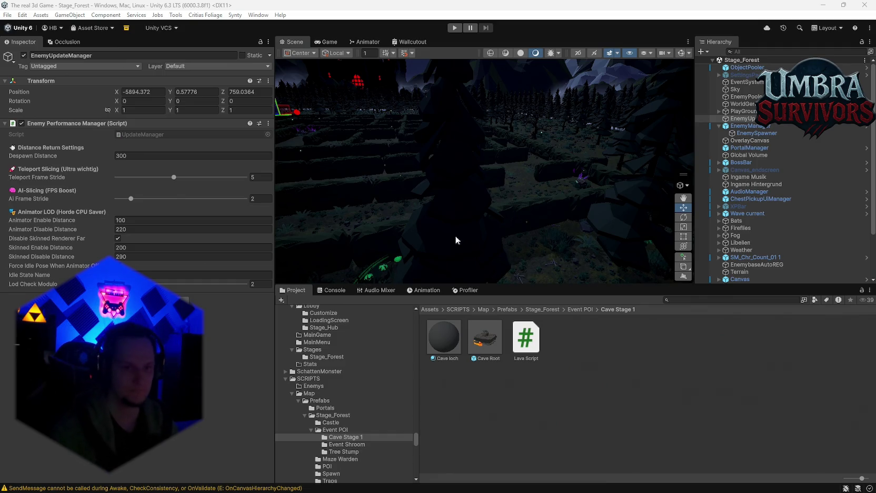
click(268, 124)
key(Escape)
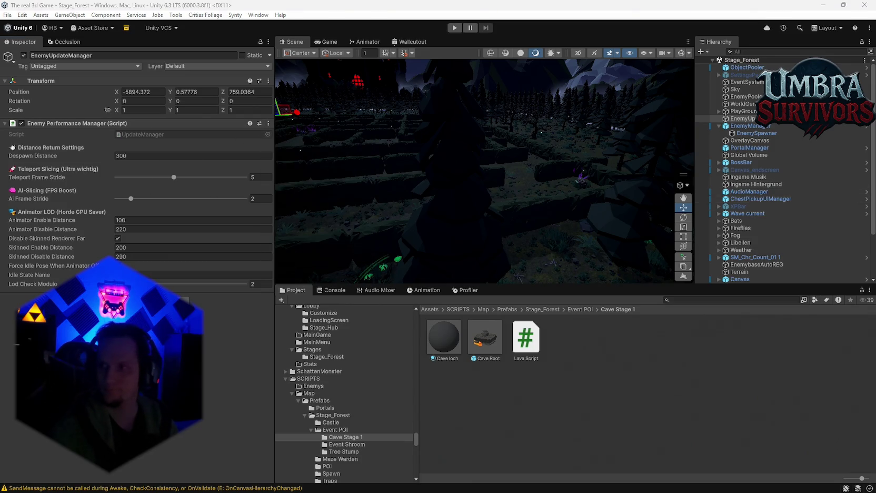
Open the Enemy Spawner script from EnemySpawner, whose spawn radii are 100 to 200.
click(755, 134)
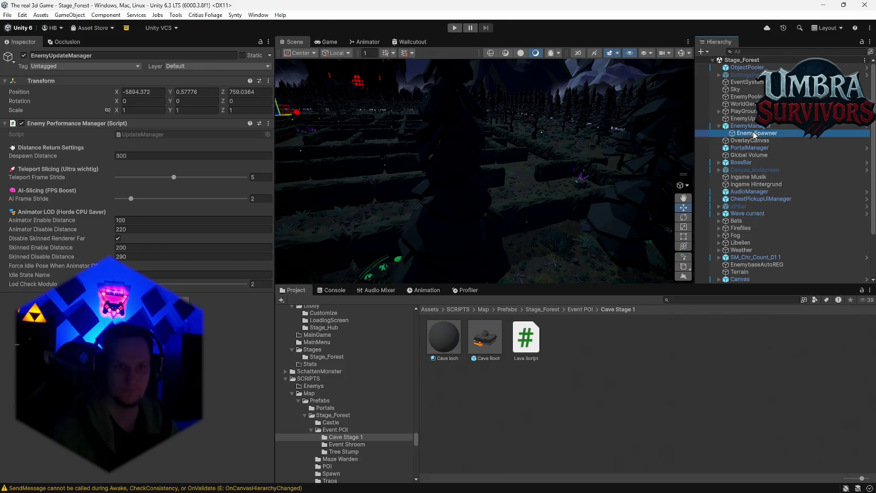
click(269, 123)
click(287, 266)
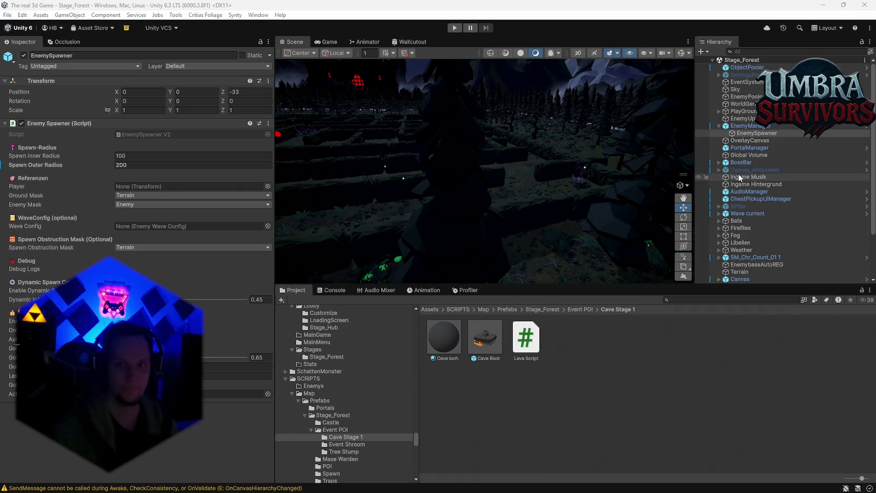
click(740, 126)
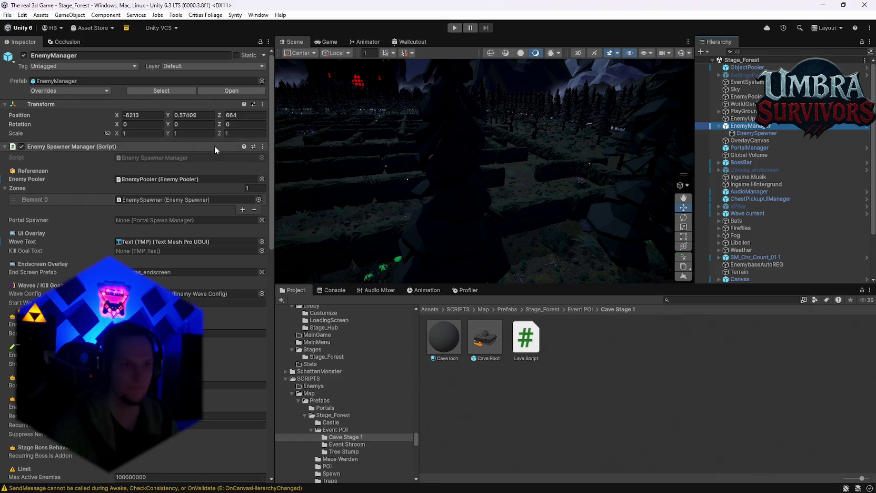
Open the Enemy Spawner Manager script and pan over the maze, then reselect EnemyUpdateManager (Animator Enable 100, Disable 220, Stride 5).
click(262, 147)
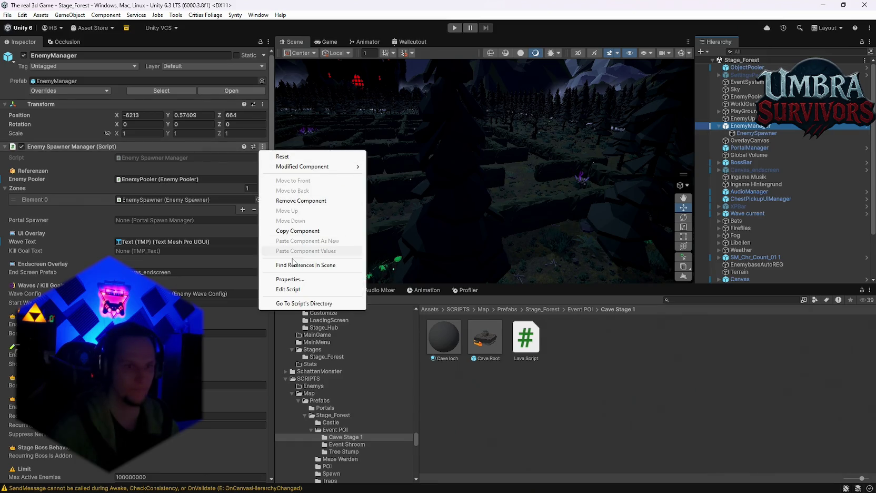
click(295, 289)
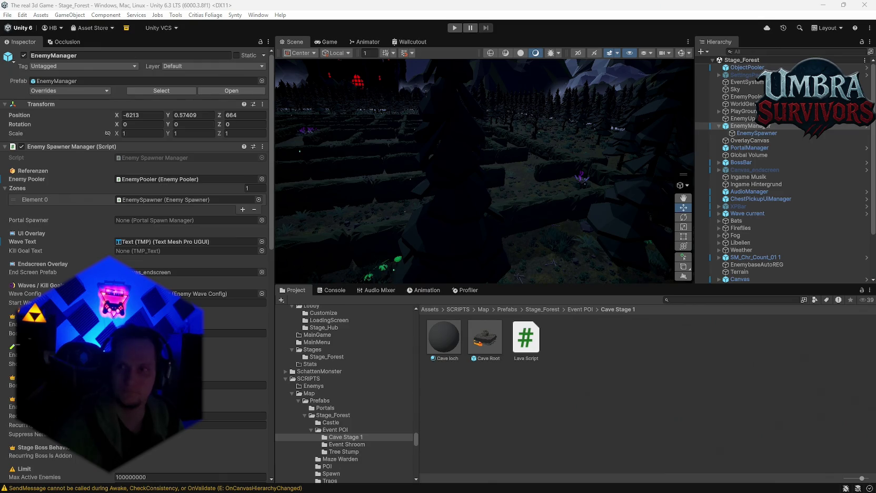
mouse_move(588, 123)
mouse_down()
mouse_move(470, 209)
mouse_move(553, 181)
mouse_move(686, 86)
mouse_move(571, 164)
mouse_move(333, 188)
mouse_move(470, 194)
mouse_move(474, 184)
mouse_up()
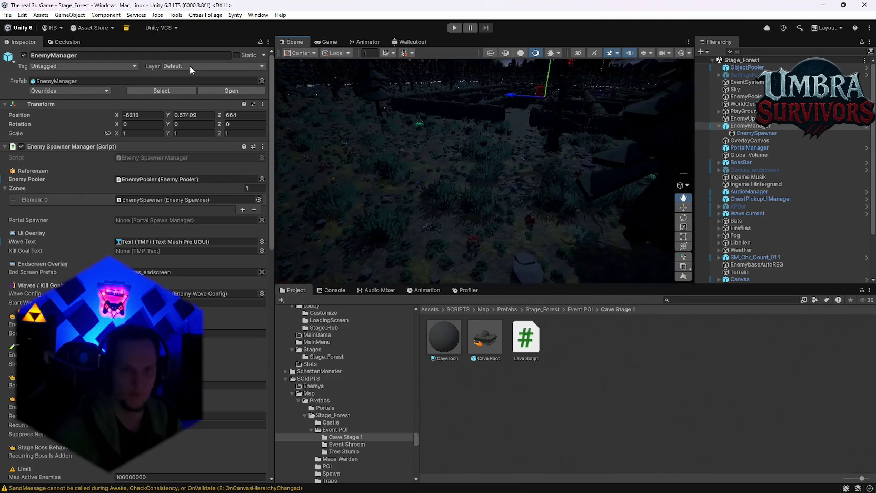
drag(190, 65, 270, 128)
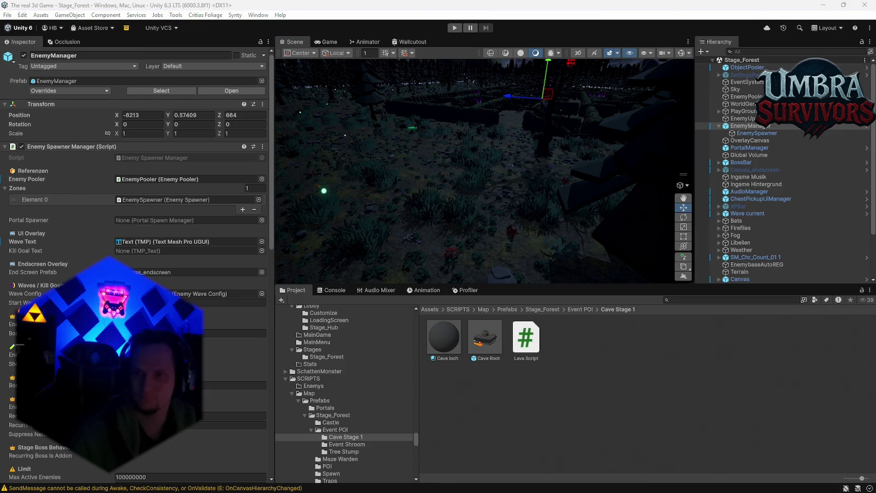
click(746, 119)
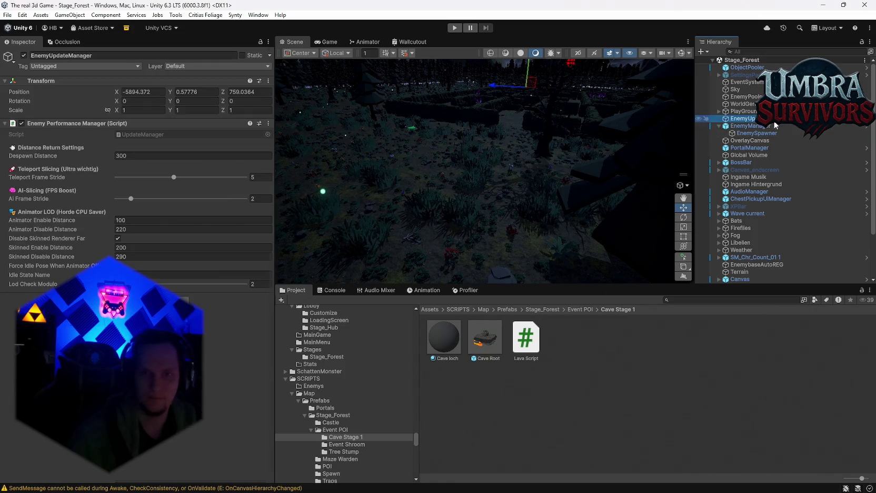
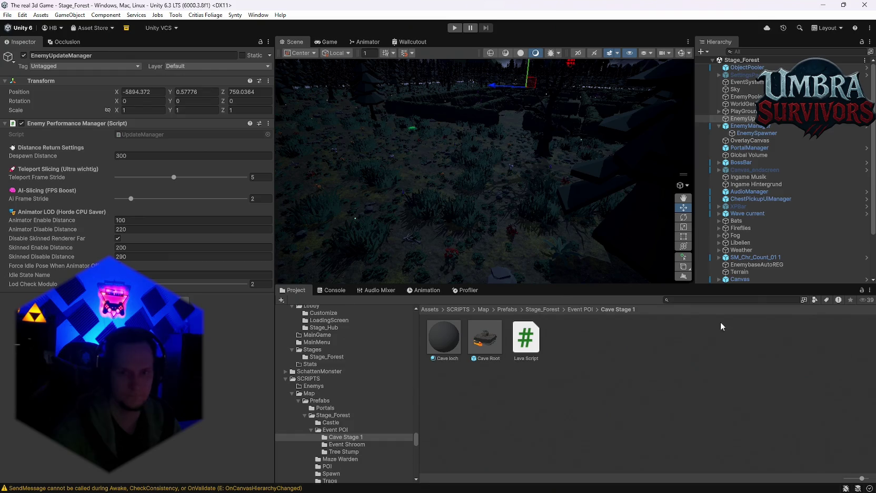
Search the project assets for 'fire mage' and open the FireMage folder.
click(686, 301)
text(fire ma)
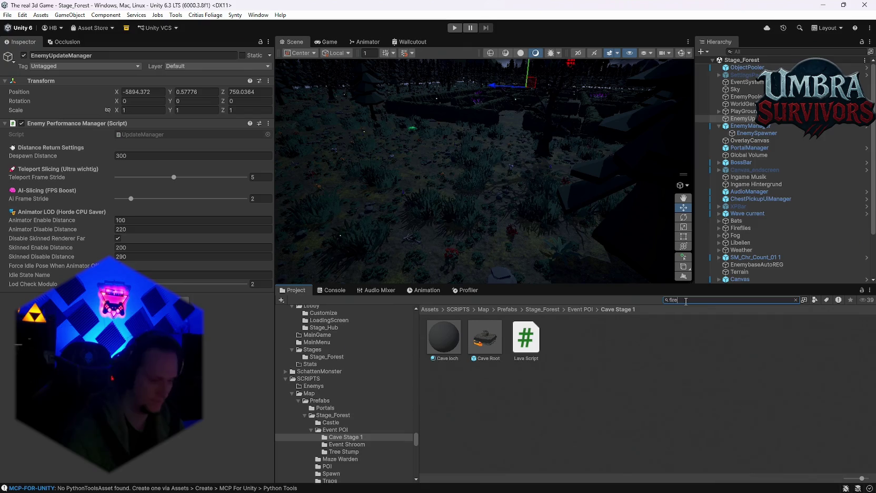
text(ge)
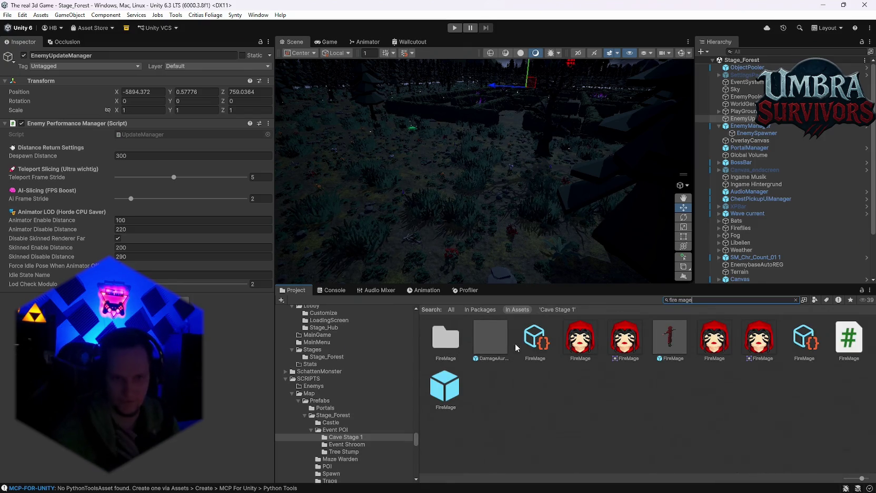
double_click(446, 337)
Create an empty C# script in the FireMage folder named TagLock.
right_click(525, 416)
mouse_move(558, 131)
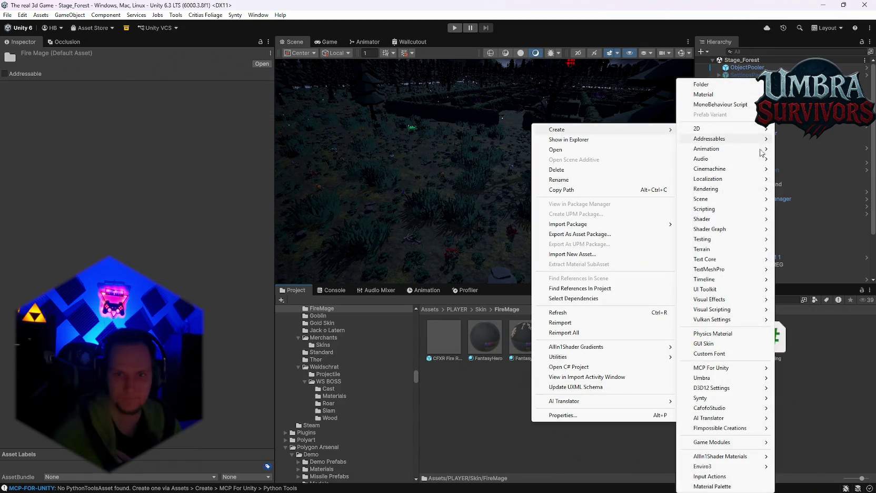
mouse_move(722, 213)
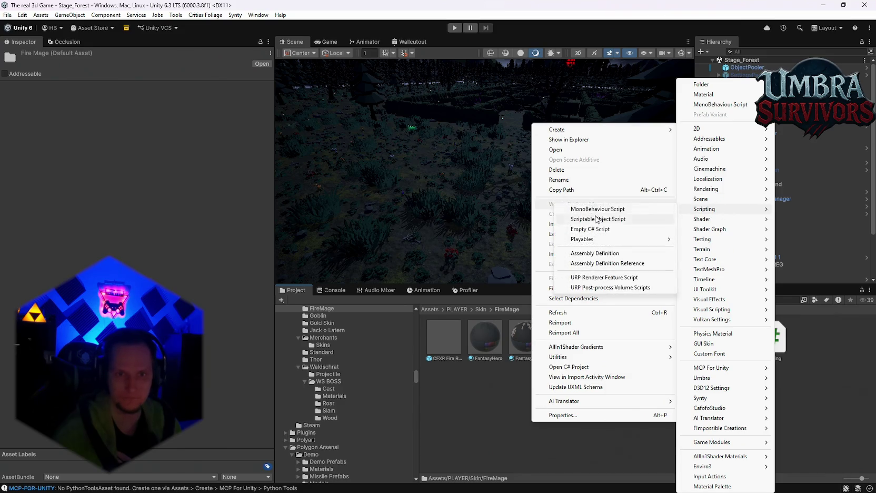
mouse_move(632, 131)
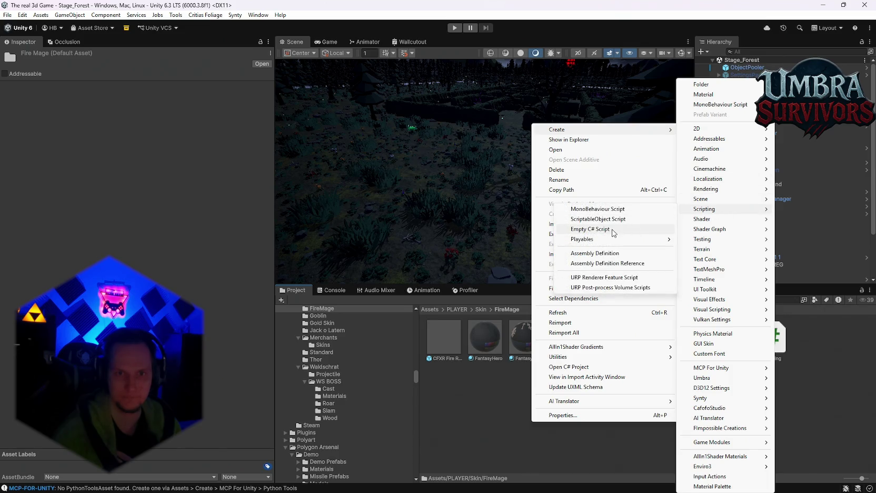
click(612, 229)
key(BackSpace)
text(Lock)
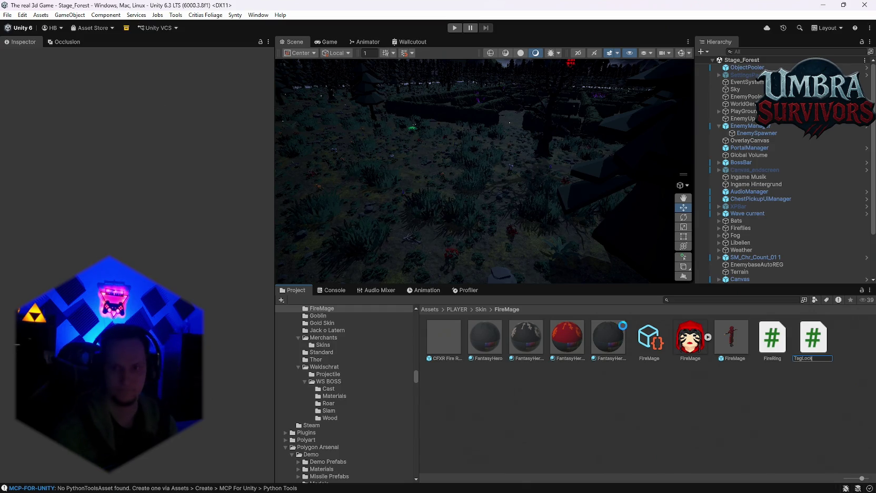
key(Return)
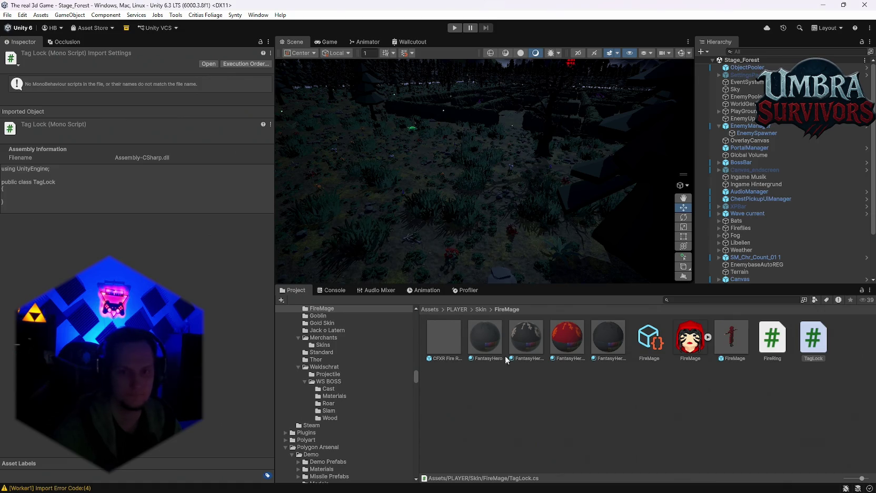
Open the recent Stage_Hub scene from the File menu.
click(330, 290)
click(290, 290)
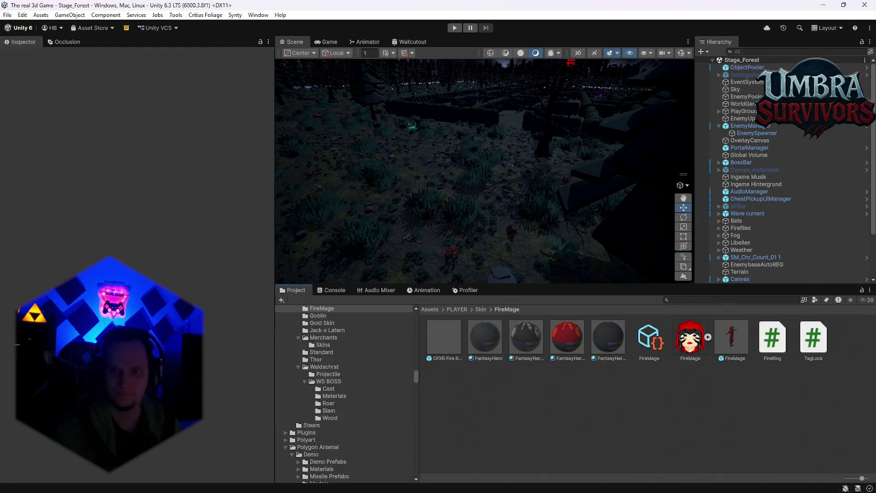
click(9, 16)
mouse_move(34, 46)
click(175, 56)
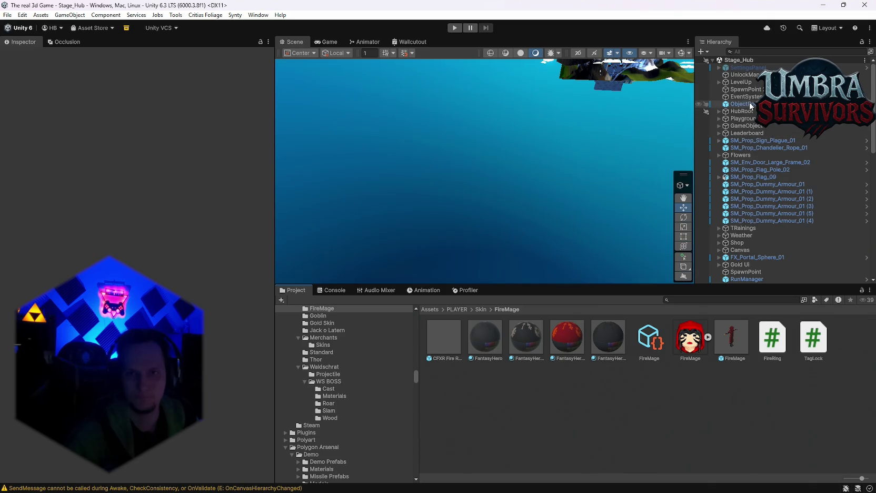
Expand MainPlayer > Player > Skin_FireMage in the Hierarchy and select CFXR Fire Ring.
click(742, 76)
click(742, 90)
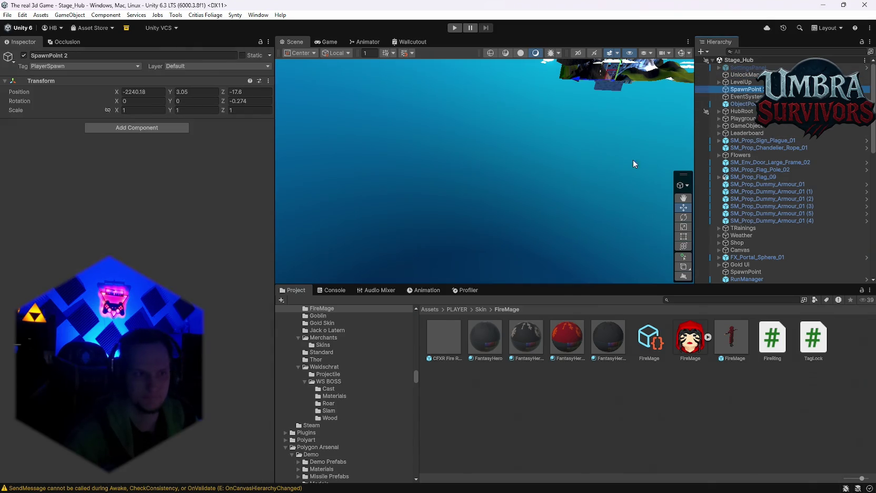
click(743, 77)
scroll(223, 249, down, 5)
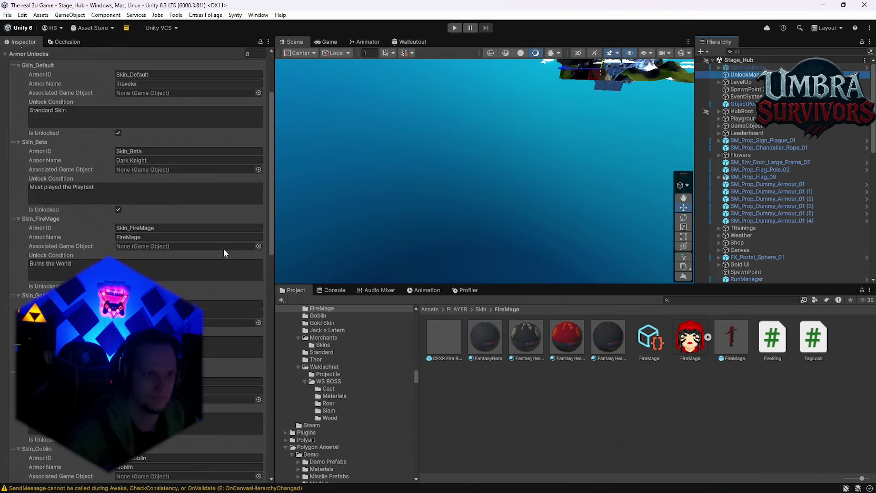
scroll(741, 159, down, 10)
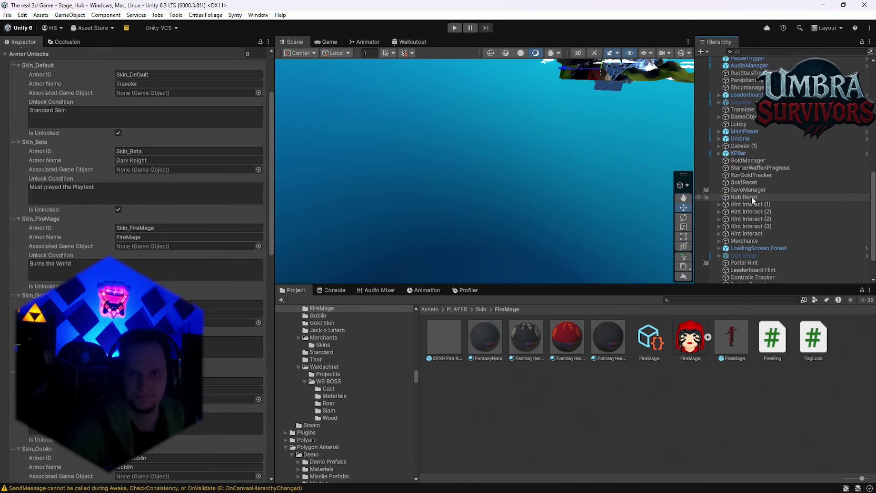
click(719, 131)
click(726, 146)
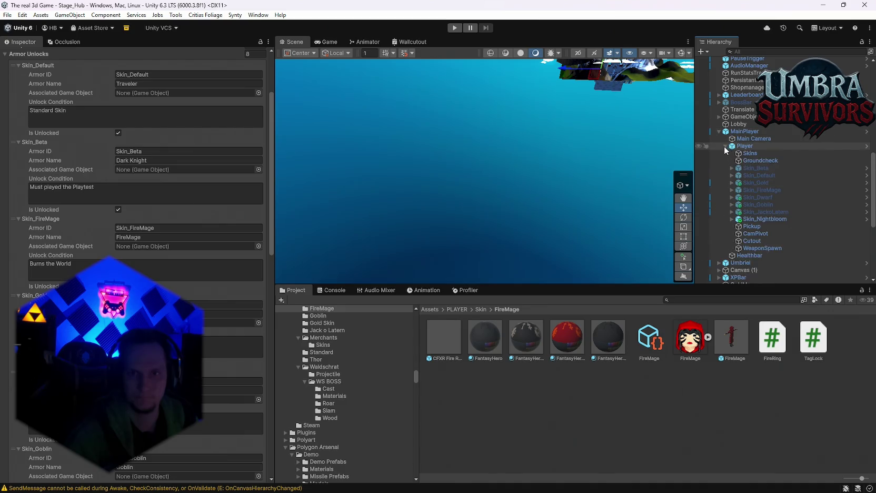
click(732, 190)
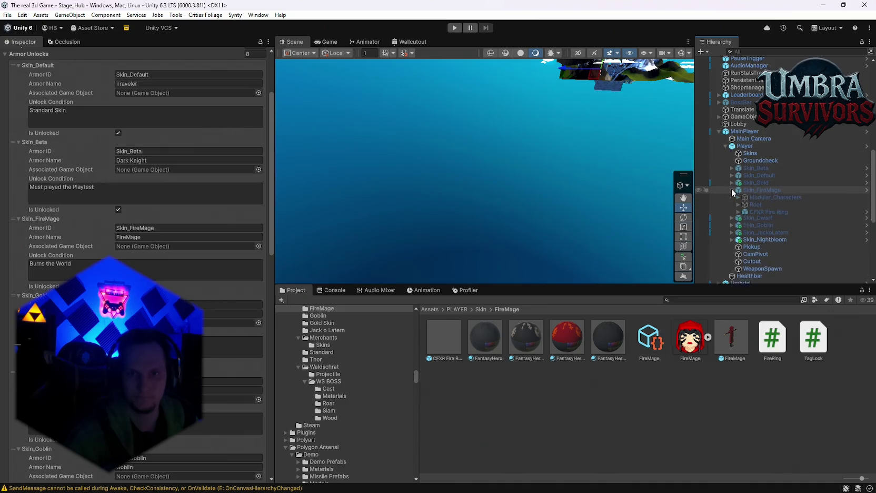
click(769, 212)
Add the TagLock script from the FireMage folder to the Fire Ring and select Locked Layer Name.
scroll(182, 275, down, 15)
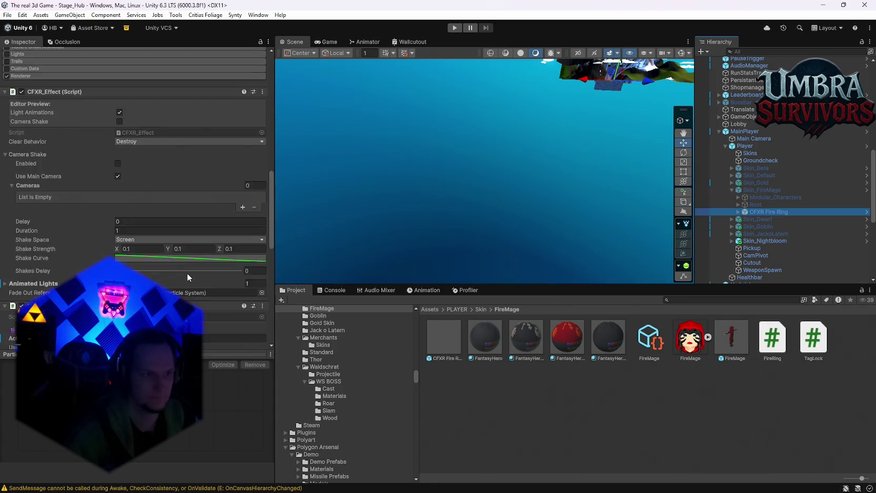
click(322, 308)
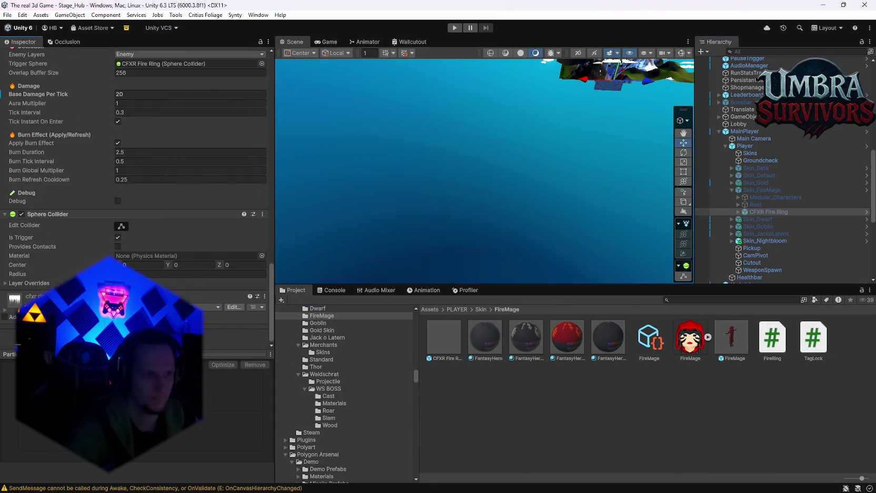
drag(138, 288, 137, 288)
scroll(138, 259, down, 4)
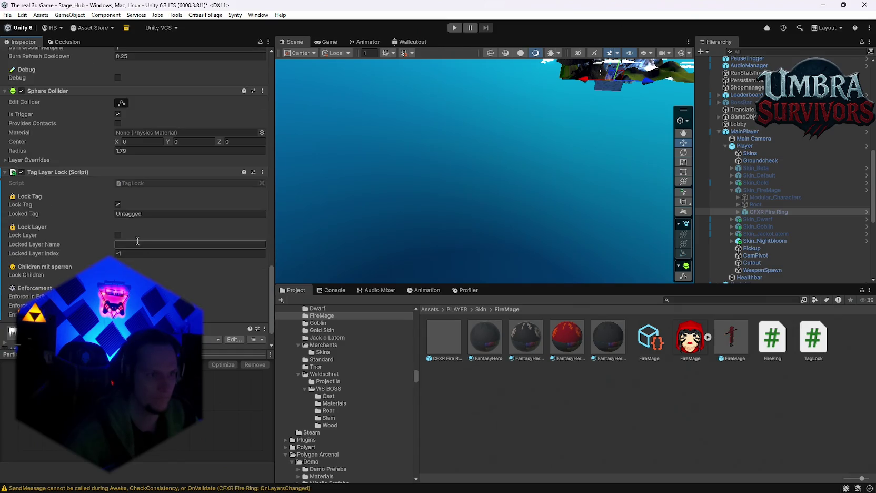
click(132, 245)
Enter Default as the Fire Ring's Tag Layer Lock locked layer name.
scroll(155, 250, up, 10)
scroll(163, 258, up, 10)
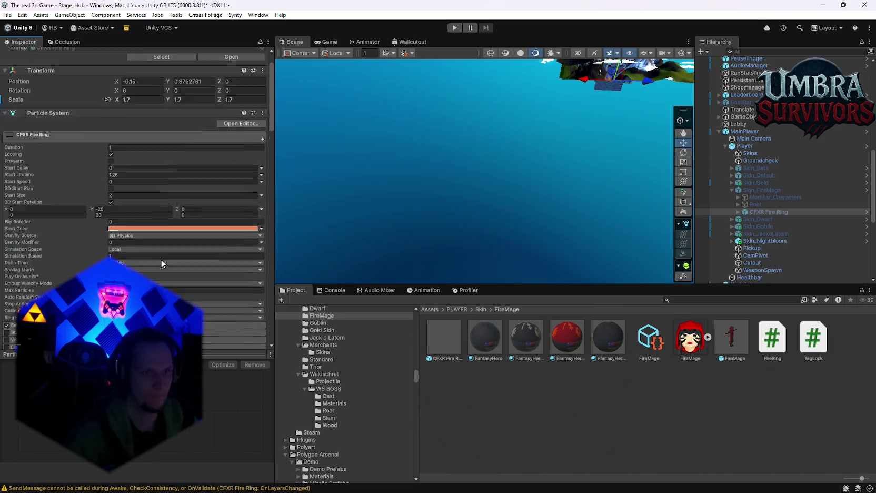
scroll(165, 258, down, 20)
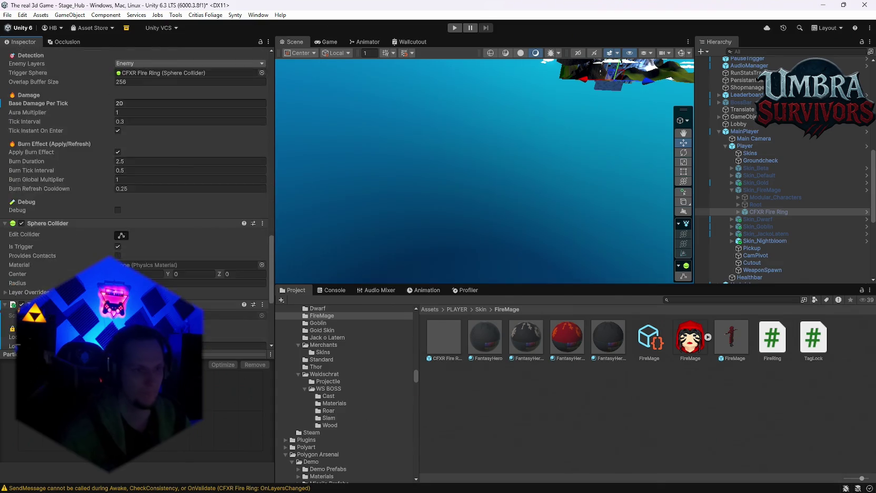
text(DE)
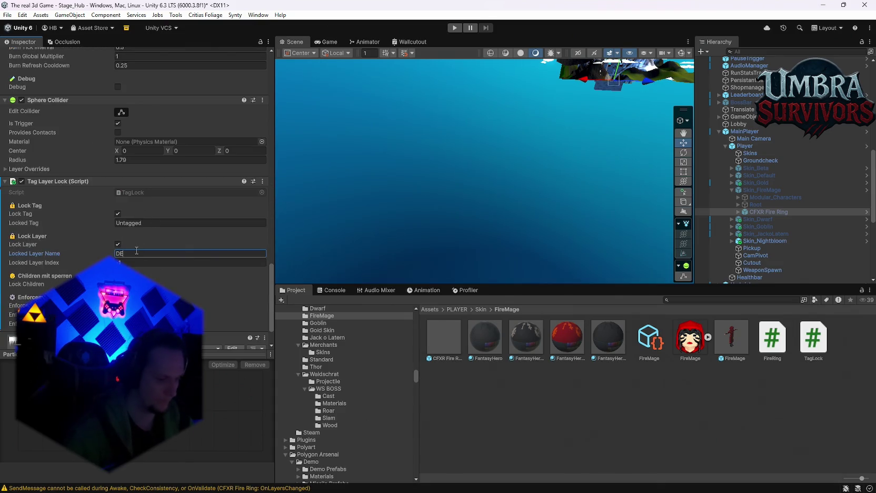
text(lt)
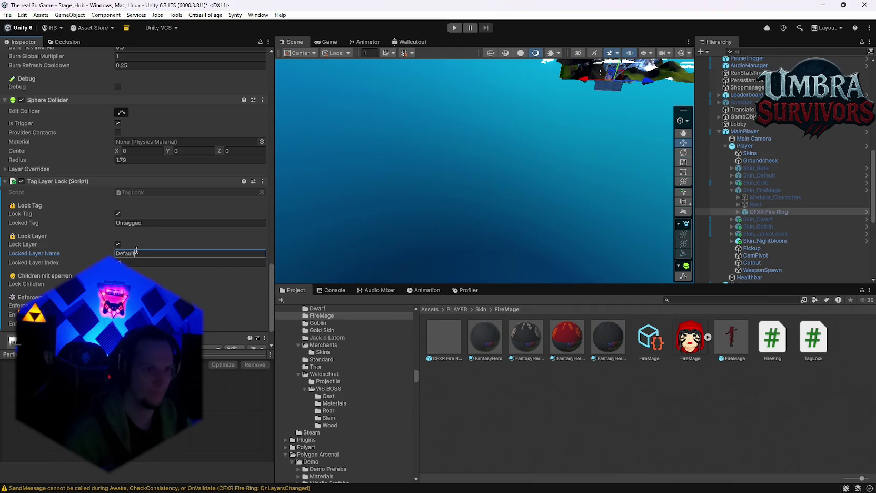
key(Return)
scroll(167, 276, down, 2)
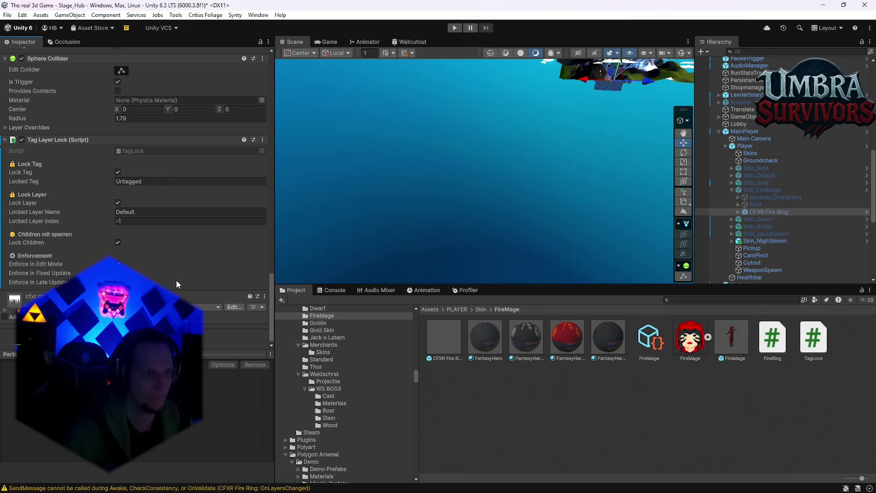
scroll(176, 282, down, 15)
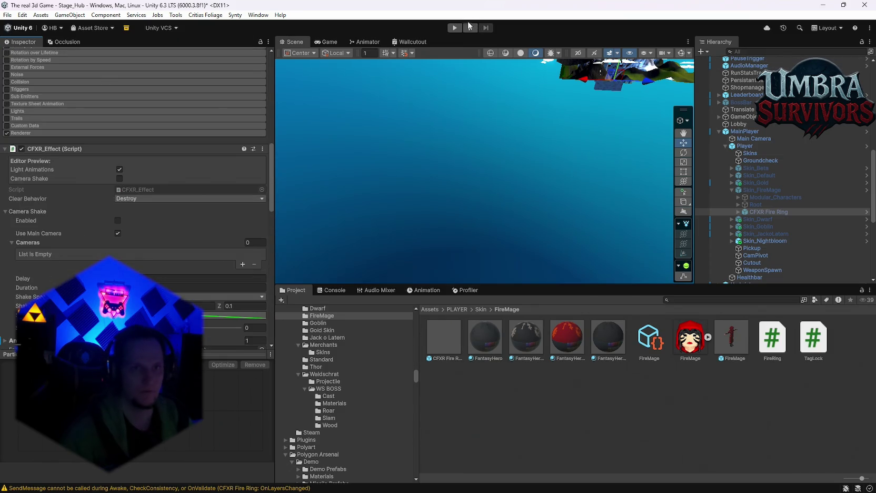
click(7, 16)
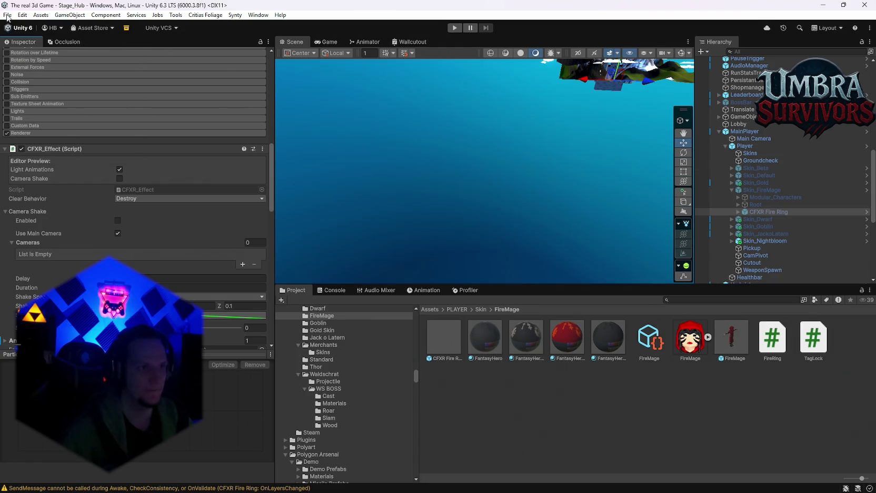
Close the File menu, enter Play mode, and walk the Fire Mage forward in the hub.
click(31, 114)
click(455, 28)
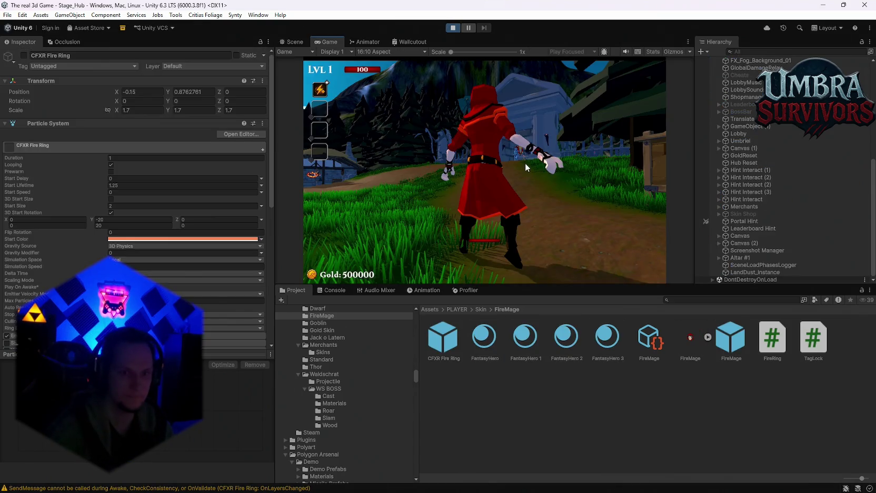
click(517, 166)
key(w)
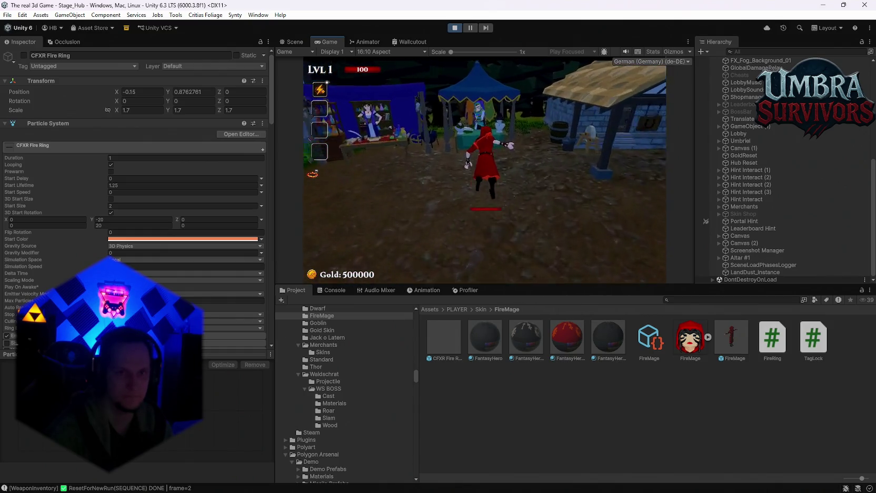
Leave the Skin Shop and weapon book, then walk to the Start Run portal to load Stage_Forest.
click(392, 274)
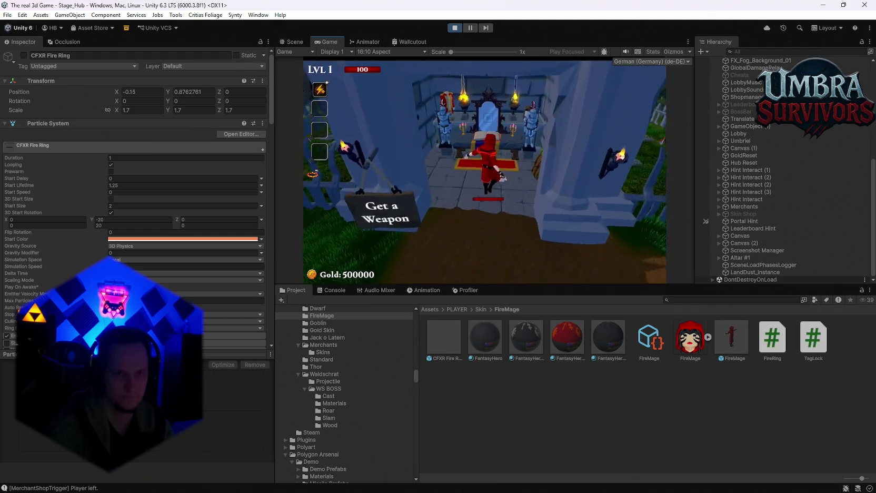
click(395, 211)
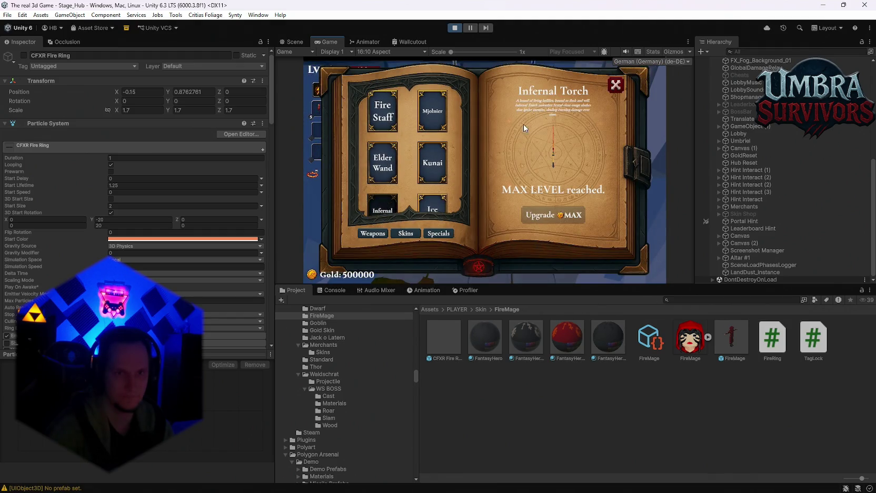
click(615, 85)
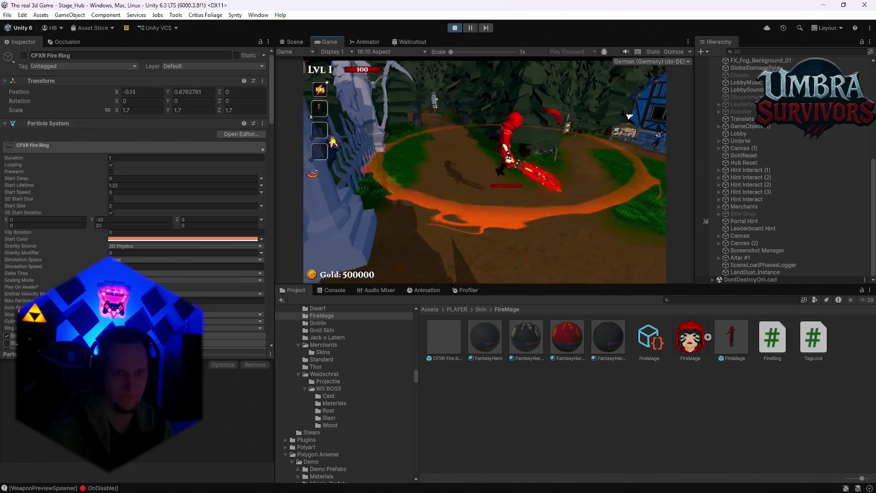
key(w)
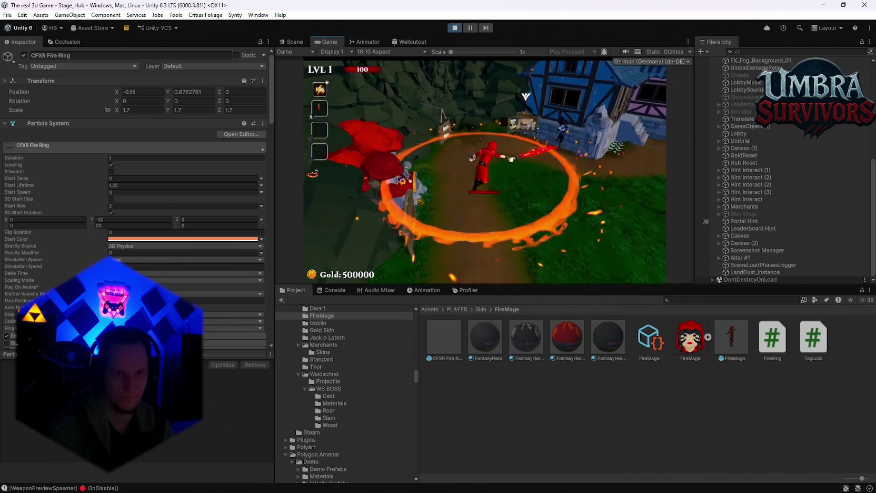
key(e)
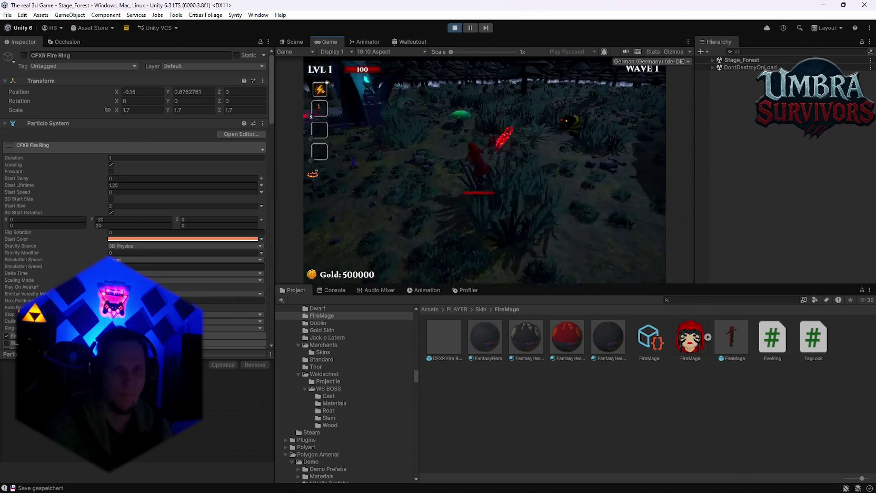
Select the runtime CFXR Fire Ring under DontDestroyOnLoad, deactivate it, then pause again.
key(Escape)
click(713, 67)
click(758, 214)
click(758, 206)
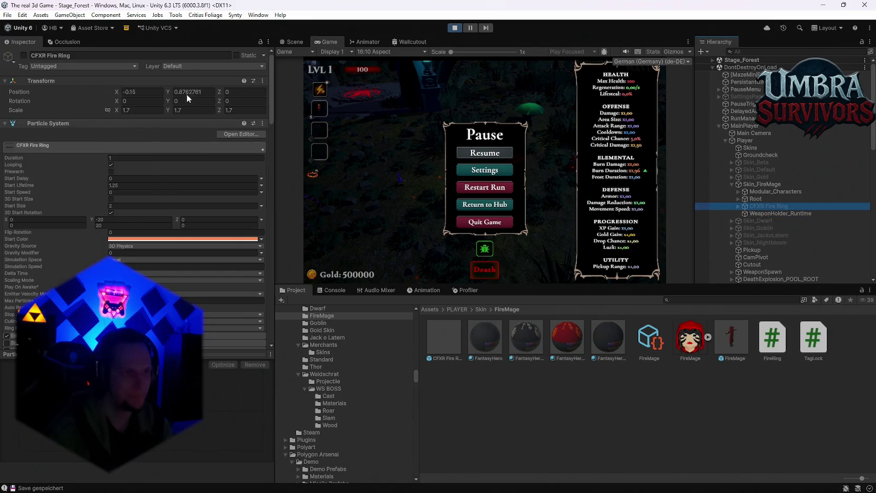
click(482, 155)
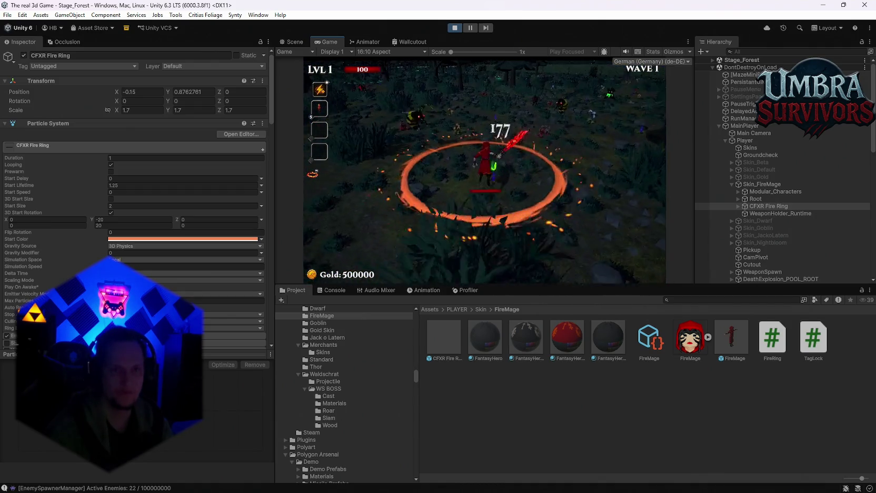
key(alt+shift+a)
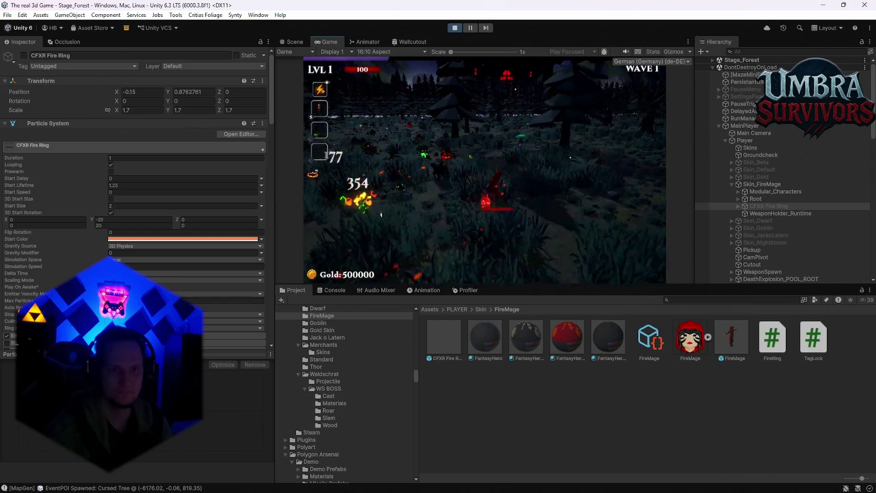
key(Escape)
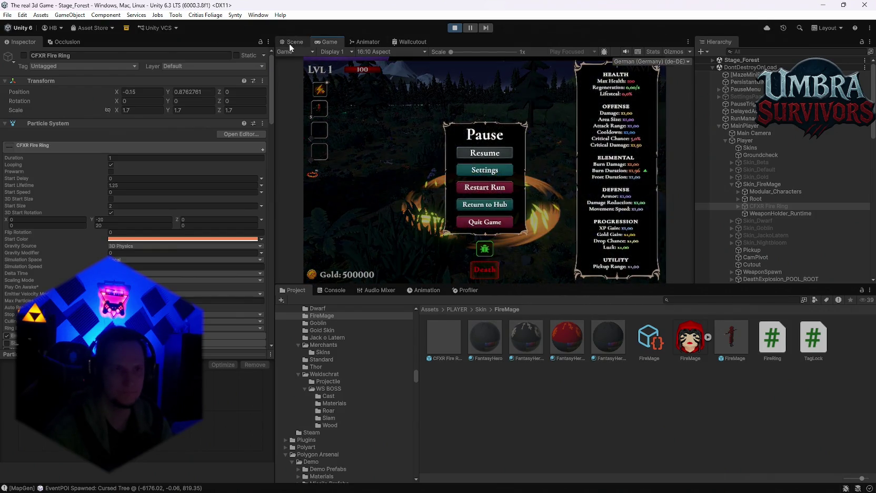
click(290, 42)
mouse_move(525, 227)
mouse_down()
mouse_move(462, 150)
mouse_move(451, 240)
mouse_move(463, 253)
mouse_move(413, 256)
mouse_move(512, 228)
mouse_move(369, 274)
mouse_move(415, 241)
mouse_move(557, 195)
mouse_move(561, 183)
mouse_move(499, 216)
mouse_up()
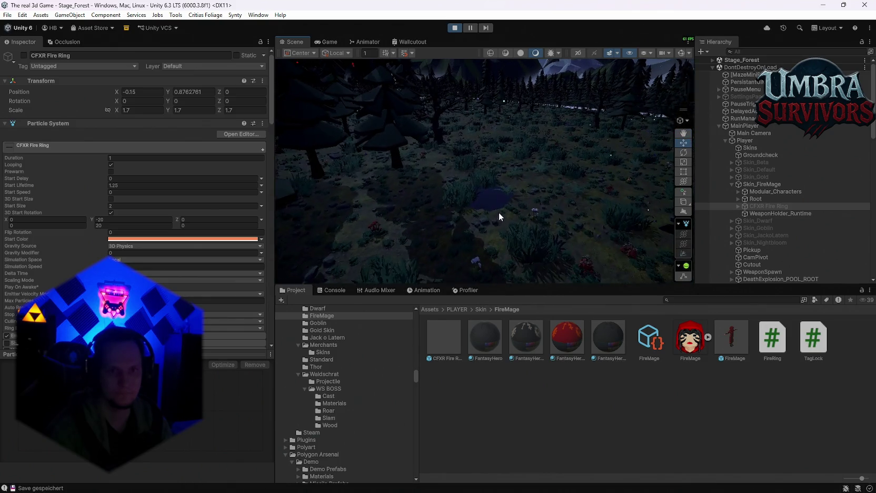
scroll(508, 211, down, 5)
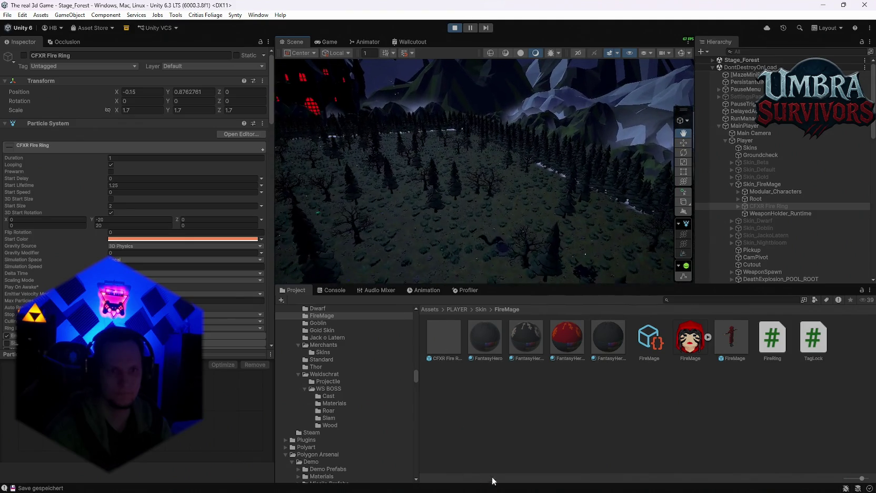
key(f)
mouse_move(523, 169)
mouse_down()
mouse_move(519, 209)
mouse_move(558, 212)
mouse_move(569, 188)
mouse_move(540, 151)
mouse_move(547, 136)
mouse_move(515, 84)
mouse_move(503, 108)
mouse_move(520, 264)
mouse_move(540, 317)
mouse_move(609, 240)
mouse_move(525, 216)
mouse_move(536, 130)
mouse_move(526, 107)
mouse_move(514, 203)
mouse_move(466, 145)
mouse_move(519, 150)
mouse_move(505, 169)
mouse_move(515, 156)
mouse_move(499, 223)
mouse_move(392, 139)
mouse_up()
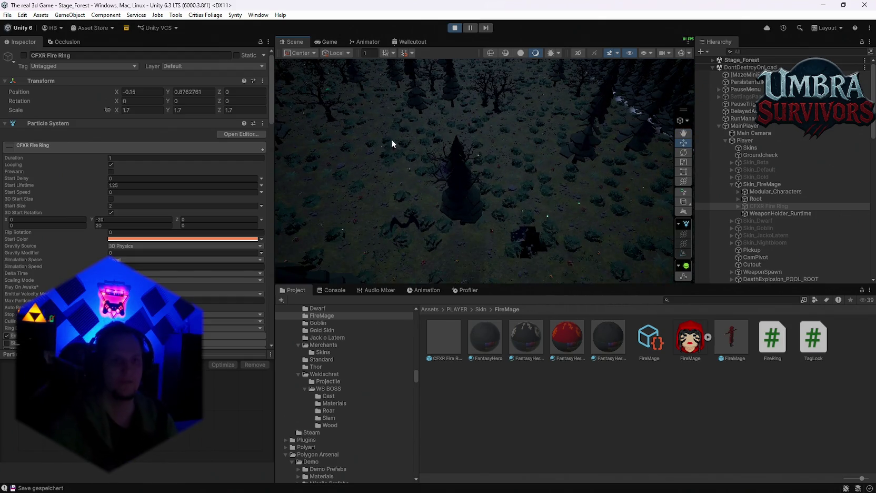
click(330, 41)
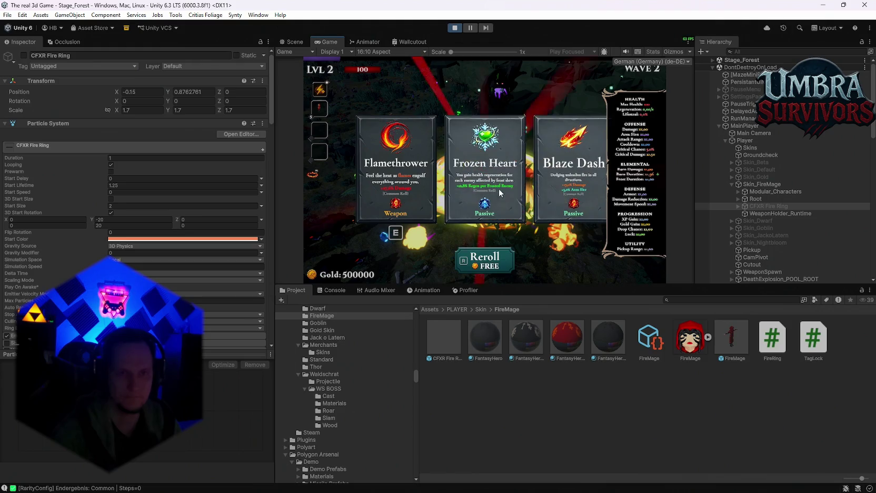
Pick the Frozen Heart, Darkstep, Blood Crystal and Shadowstride level-up upgrades.
click(499, 193)
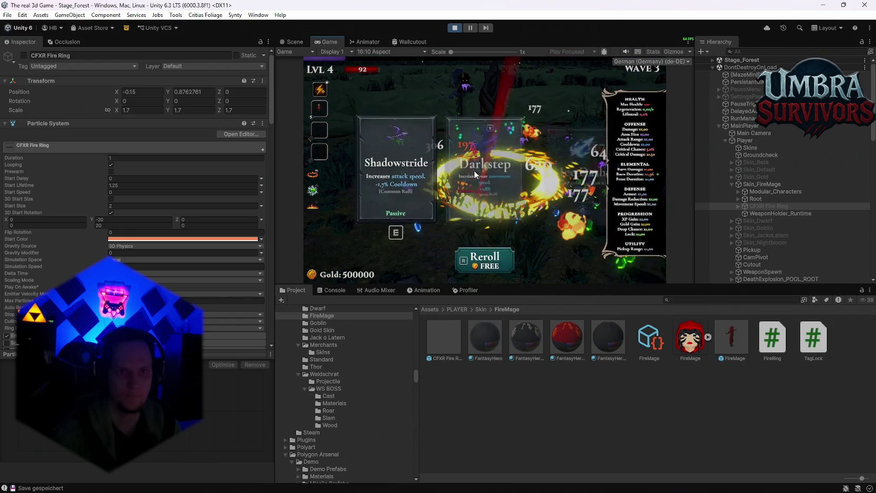
click(492, 174)
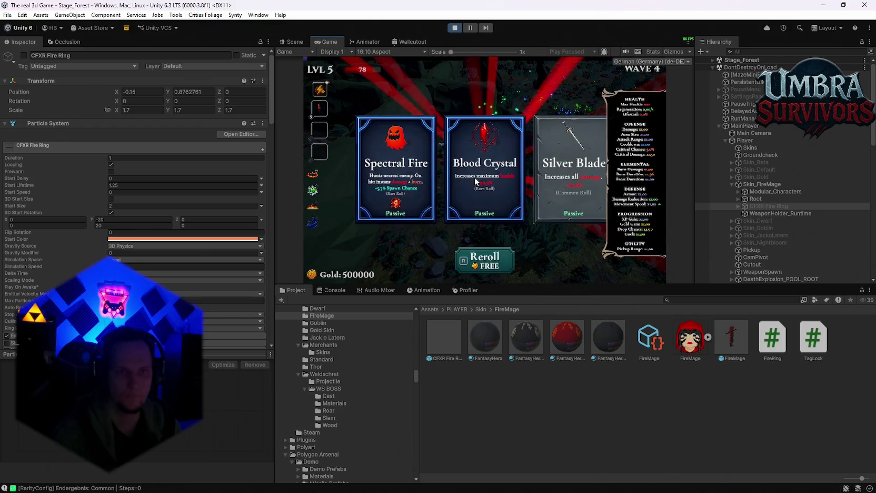
click(476, 182)
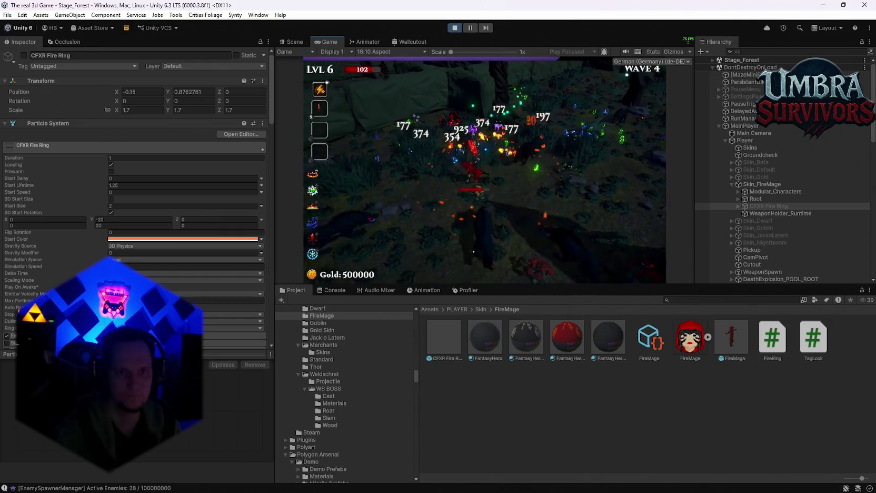
click(484, 170)
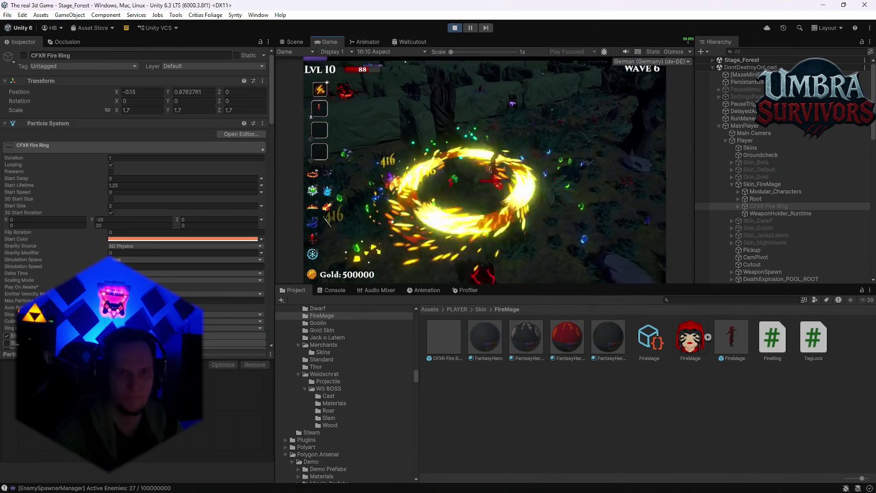
Move left, take the Dark Orb and Meteor upgrades, then pause the game.
key(a)
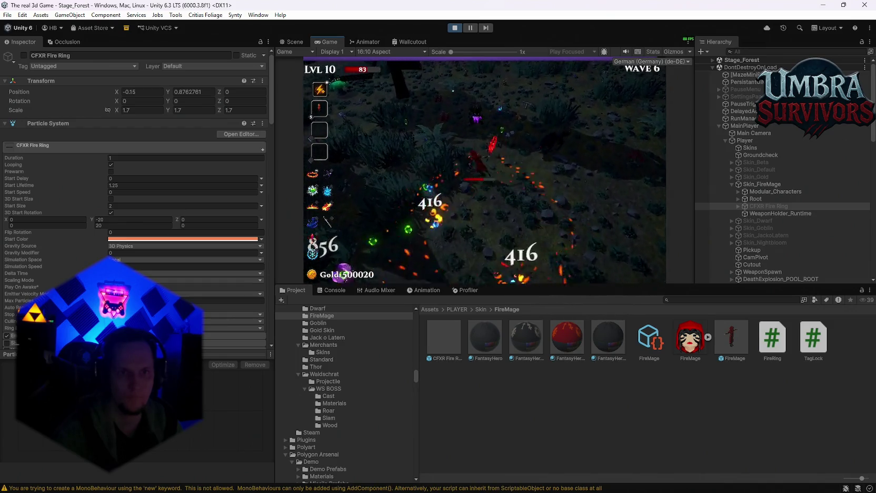
click(513, 194)
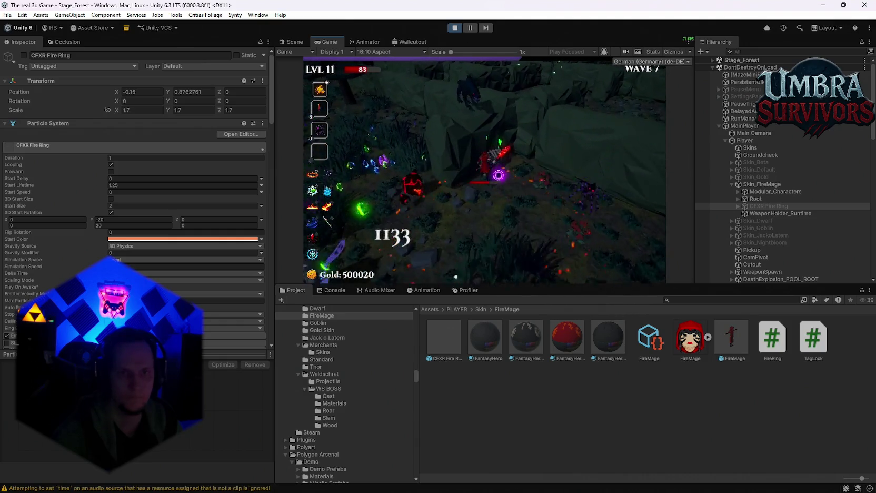
click(465, 227)
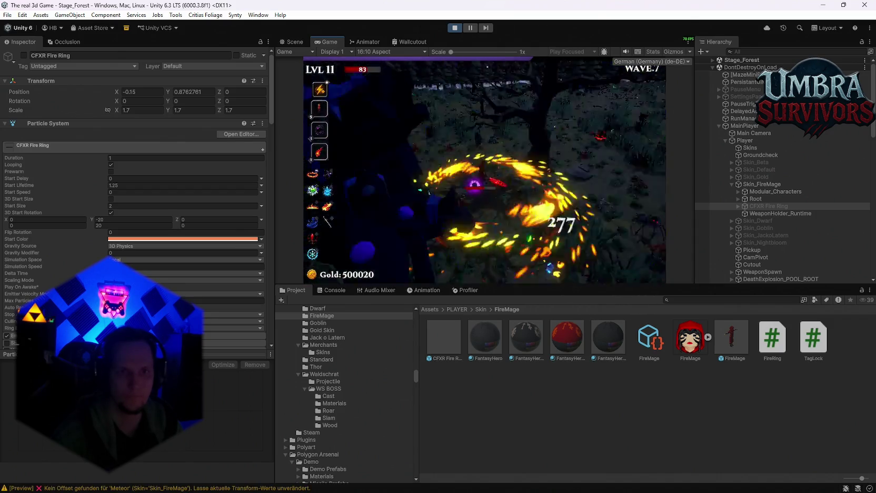
key(Escape)
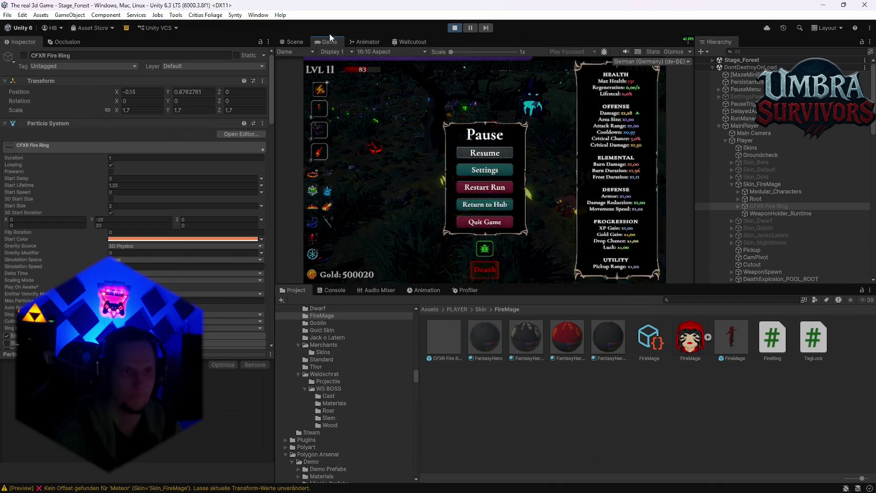
Inspect the Player object's components in the Scene view, then resume and pause the game.
click(291, 42)
mouse_move(507, 153)
mouse_down()
mouse_move(535, 132)
mouse_move(527, 212)
mouse_move(535, 218)
mouse_up()
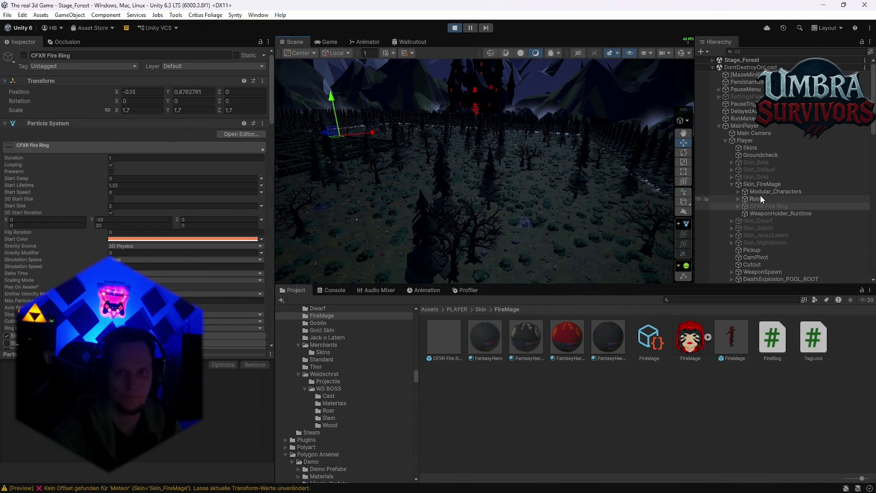
click(747, 141)
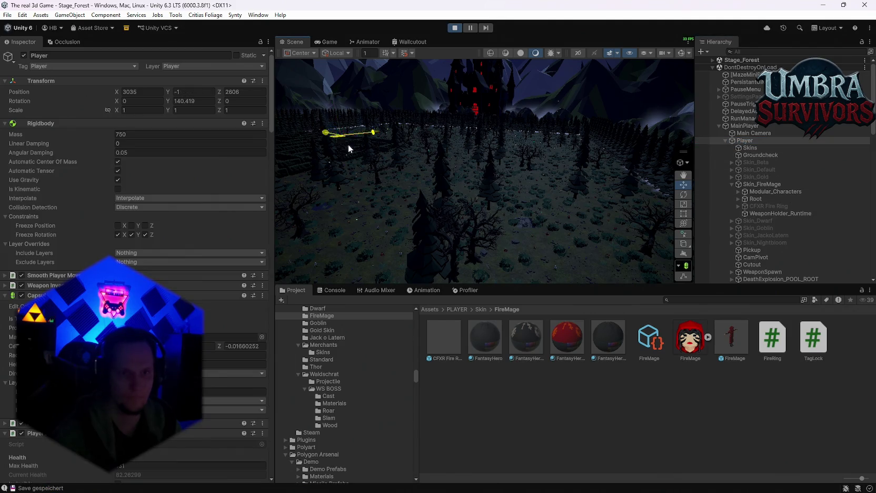
click(320, 42)
key(Escape)
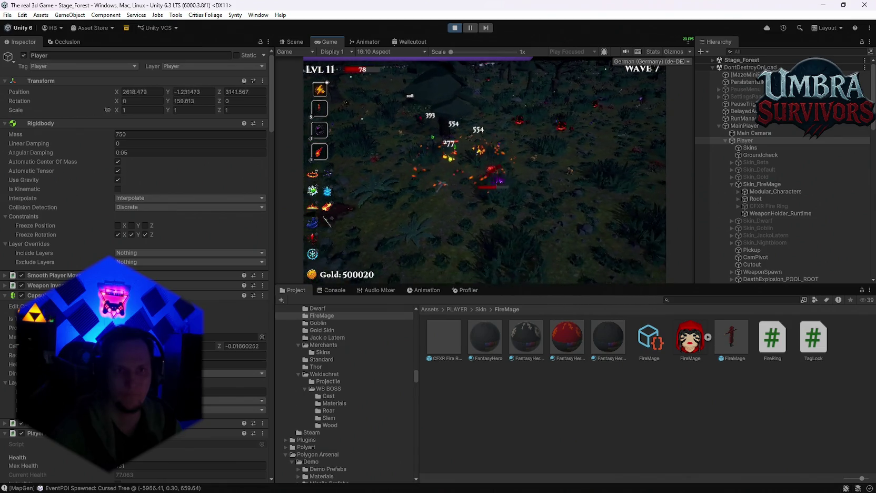
key(Escape)
Tilt the Scene view to look down on the player, then return to the game and pause.
click(294, 42)
mouse_move(482, 138)
mouse_down()
mouse_move(490, 45)
mouse_move(483, 38)
mouse_move(339, 64)
mouse_up()
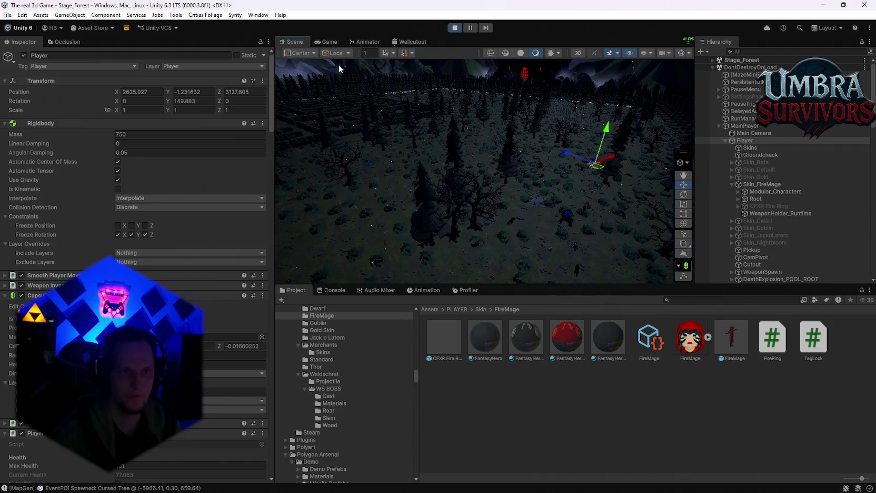
click(328, 42)
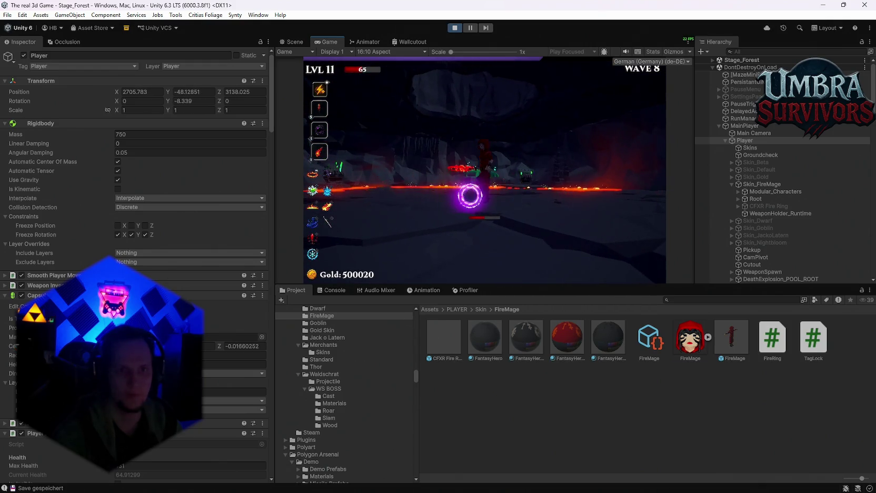
key(Escape)
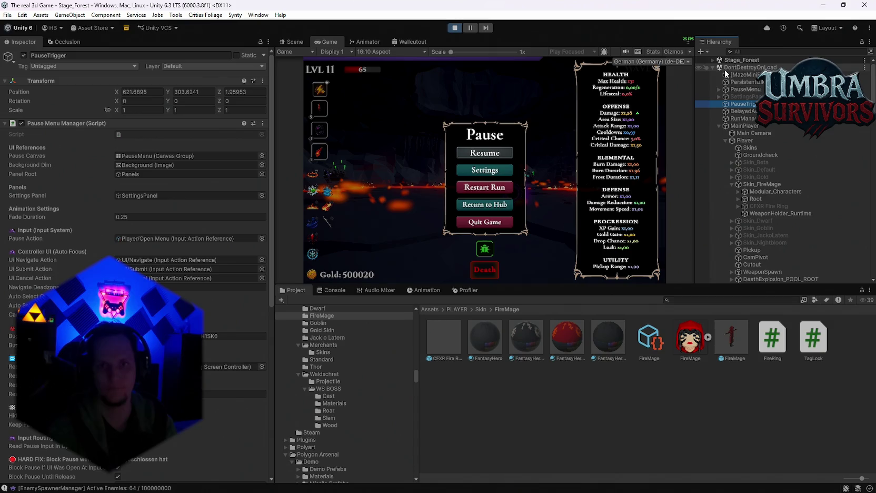
Select PauseTrigger, resume the run until the player dies, then stop Play mode.
click(712, 67)
click(479, 151)
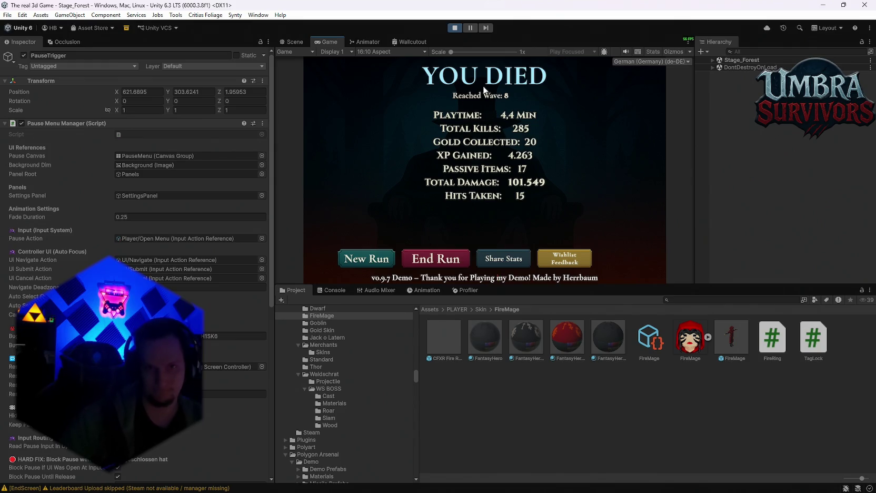
click(455, 28)
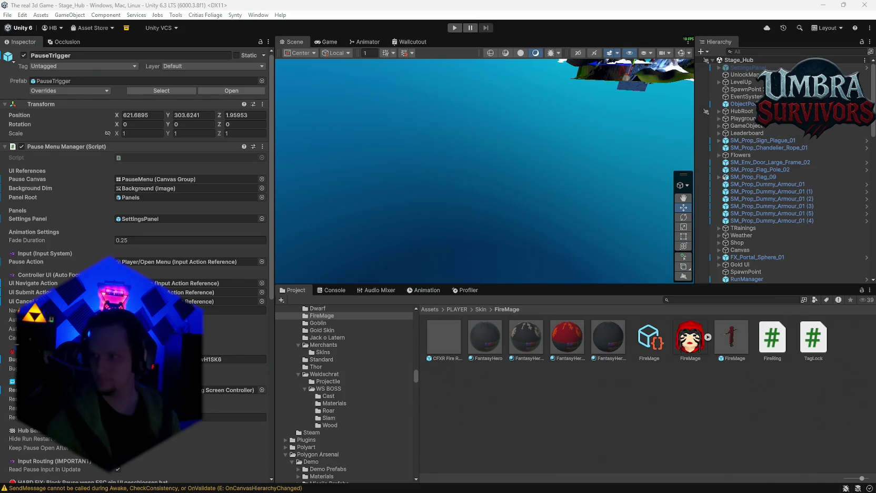
Search the project for 'va' and inspect the Lava Script asset.
click(714, 304)
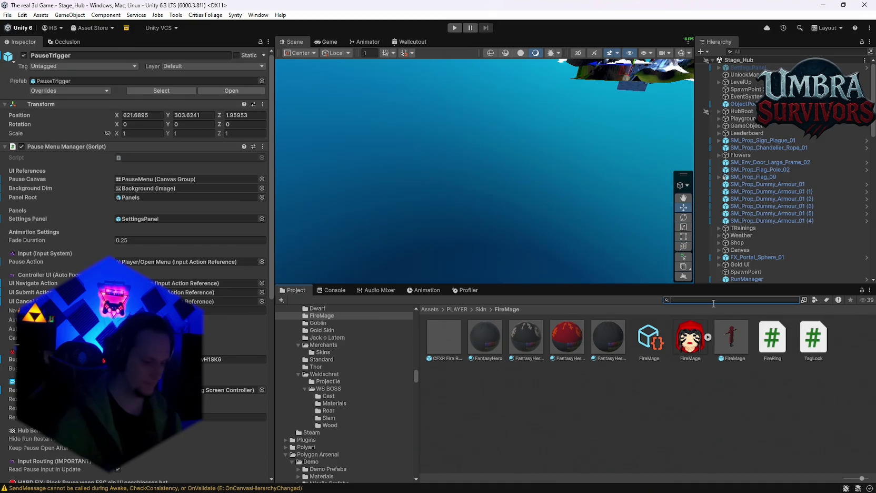
key(BackSpace)
key(BackSpace)
key(BackSpace)
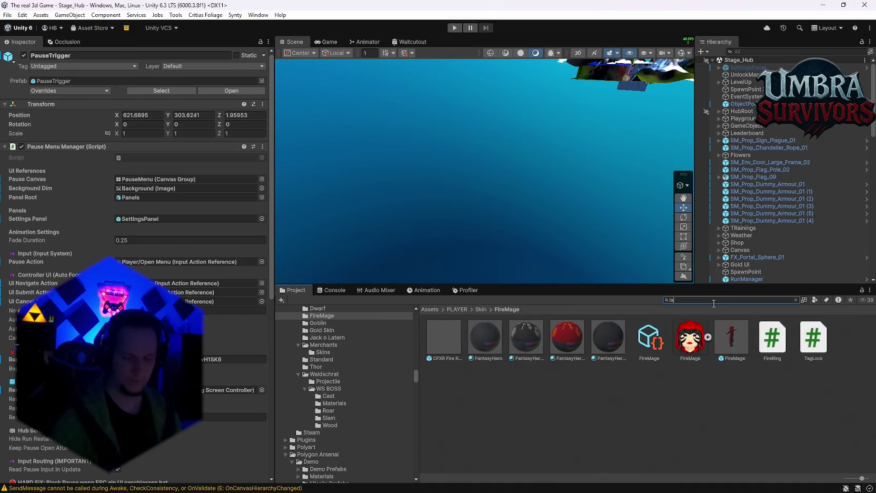
text(va)
scroll(714, 390, down, 3)
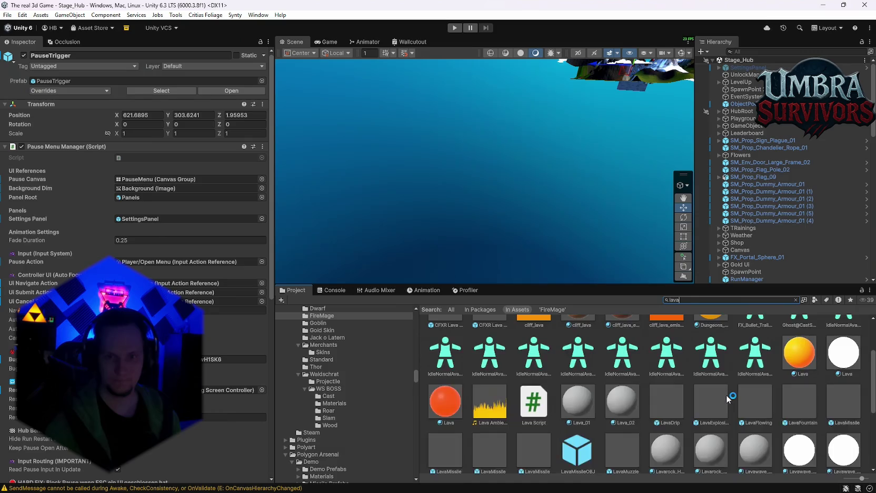
click(533, 451)
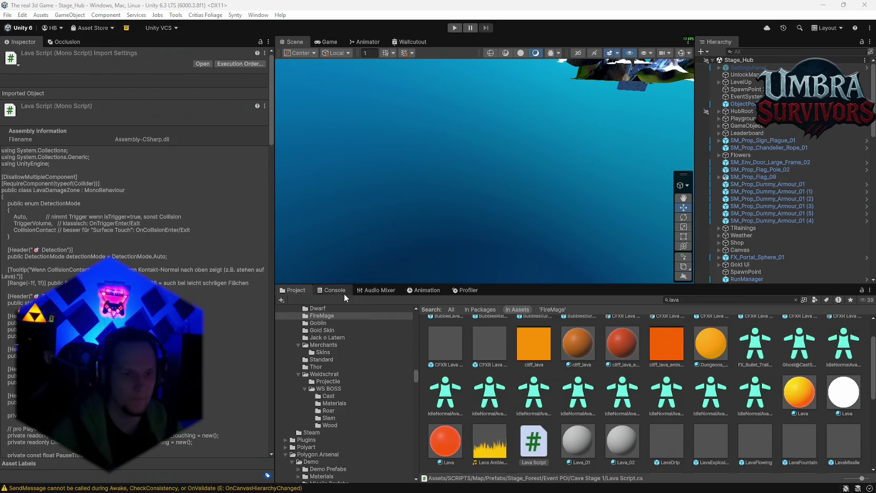
scroll(349, 385, up, 3)
Search 'event' and open the Event POI > Cave Stage 1 folder.
click(697, 299)
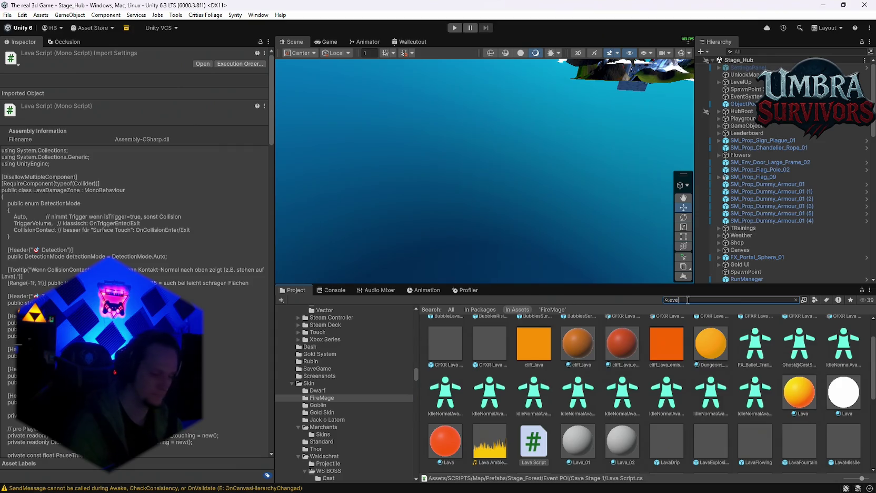
text(nt)
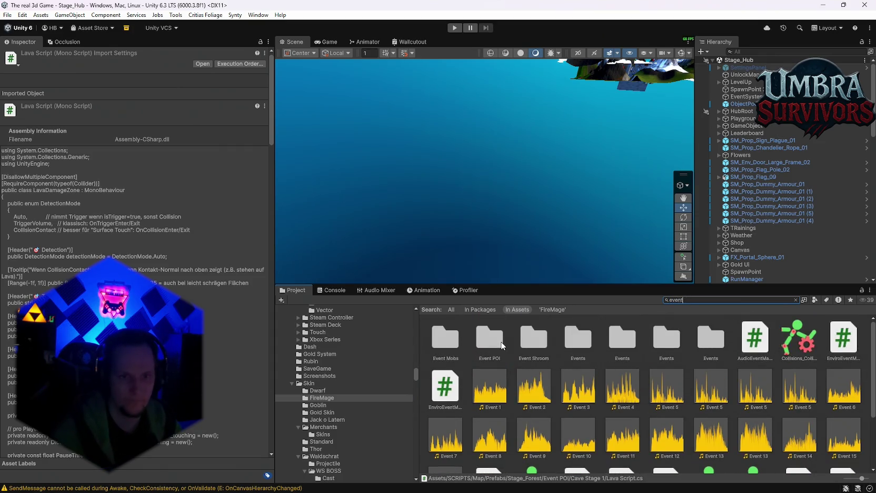
double_click(501, 346)
double_click(435, 342)
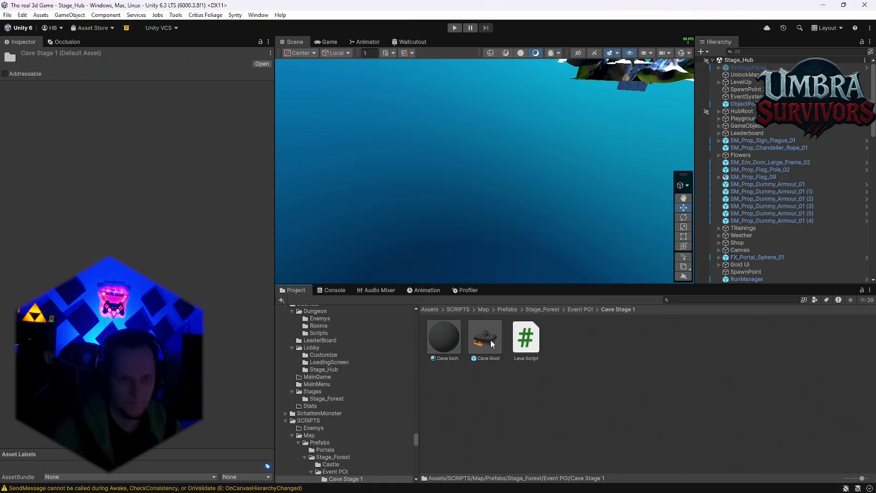
Search 'aura' and open the Aura > DamageAura effects folder.
click(669, 303)
text(au)
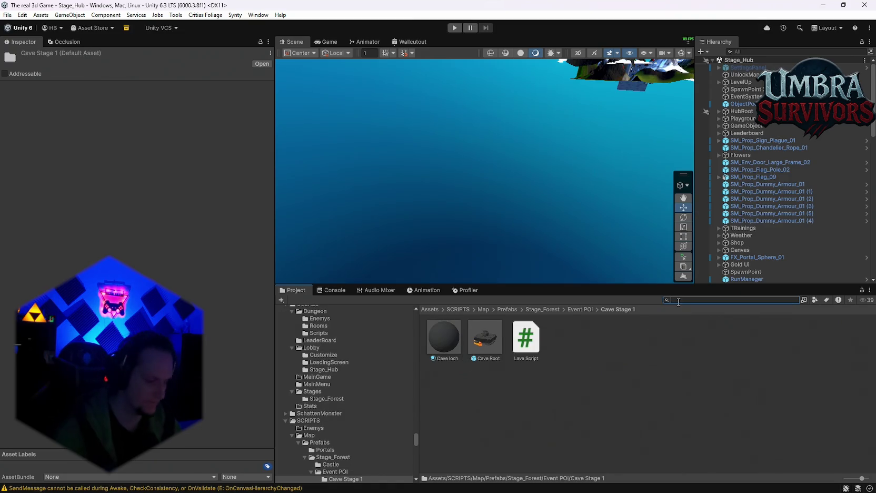
text(ra)
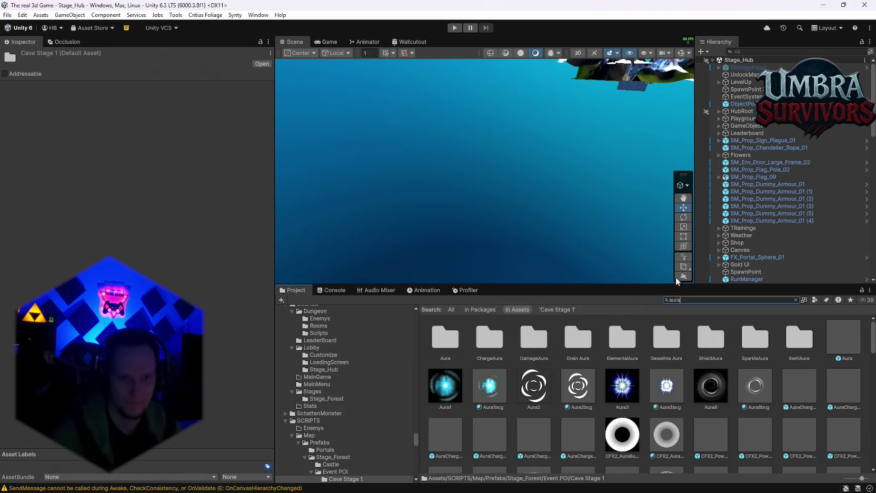
double_click(447, 343)
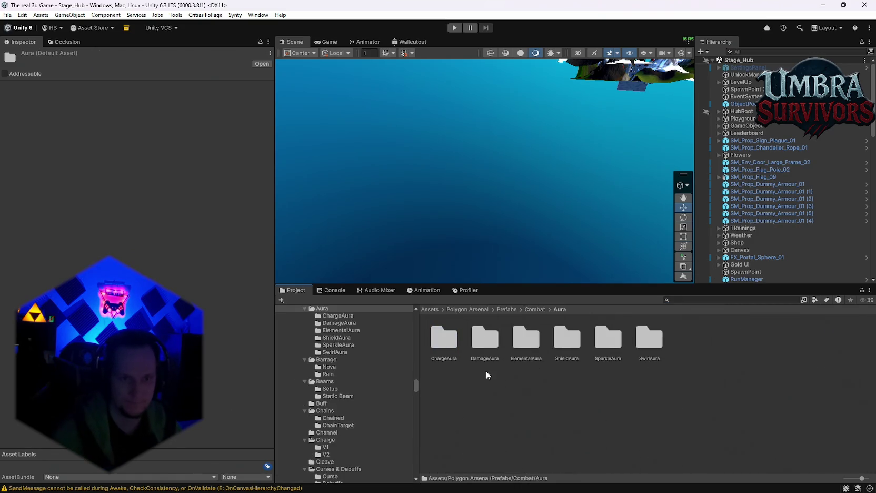
double_click(490, 347)
Preview each DamageAura prefab, from DamageAuraFire through DamageAuraStorm.
double_click(447, 331)
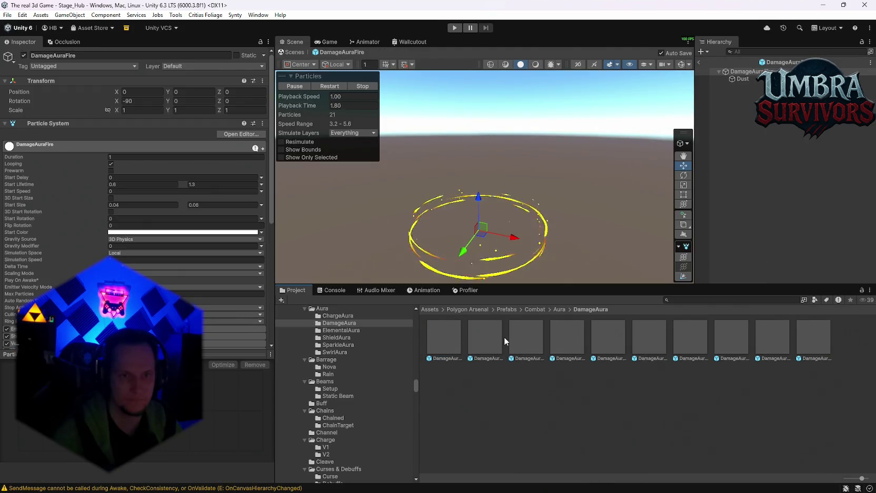
double_click(526, 343)
double_click(569, 341)
double_click(608, 342)
double_click(674, 341)
double_click(726, 341)
double_click(774, 337)
key(Right)
Search 'aura' again and open the ChargeAura effects folder.
key(Return)
click(704, 300)
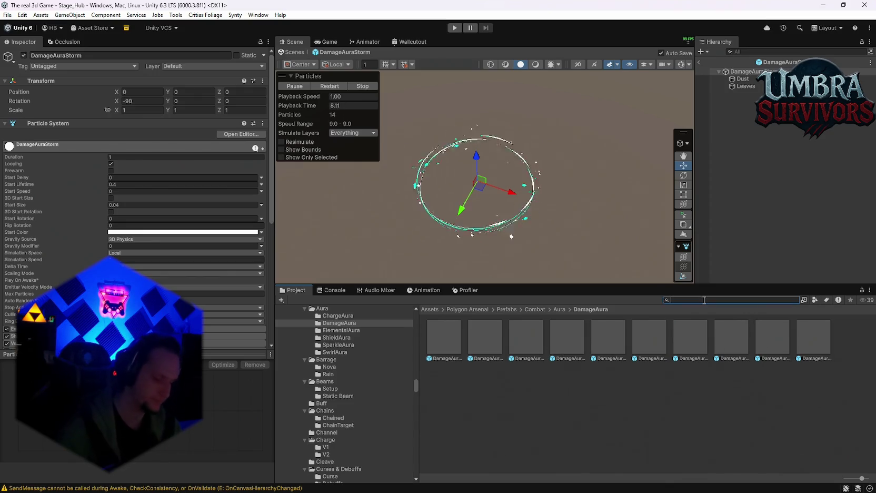
text(aura)
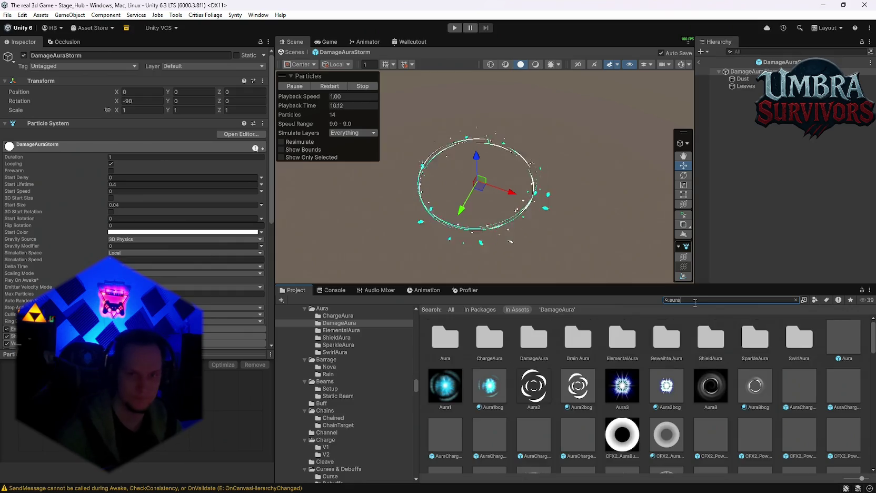
click(494, 340)
double_click(494, 340)
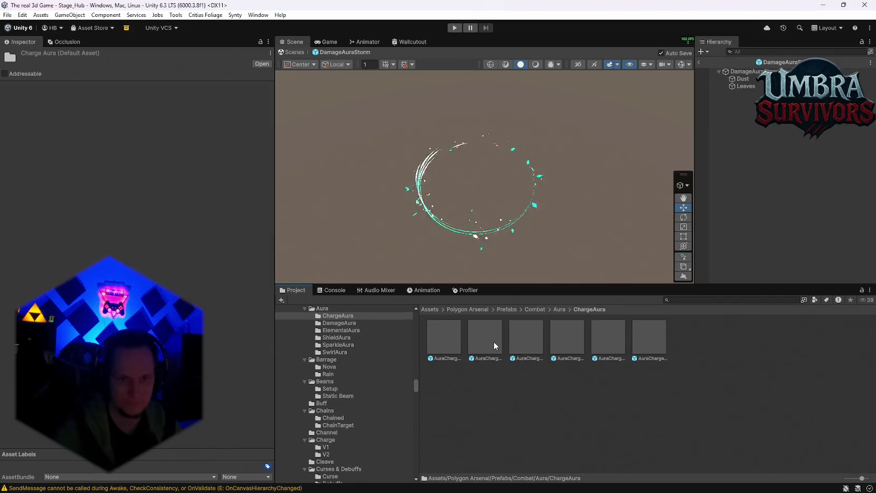
Preview the ChargeAura prefabs from AuraChargeBlue to AuraChargeYellow, settling on AuraChargeYellow.
double_click(451, 340)
double_click(488, 339)
double_click(541, 339)
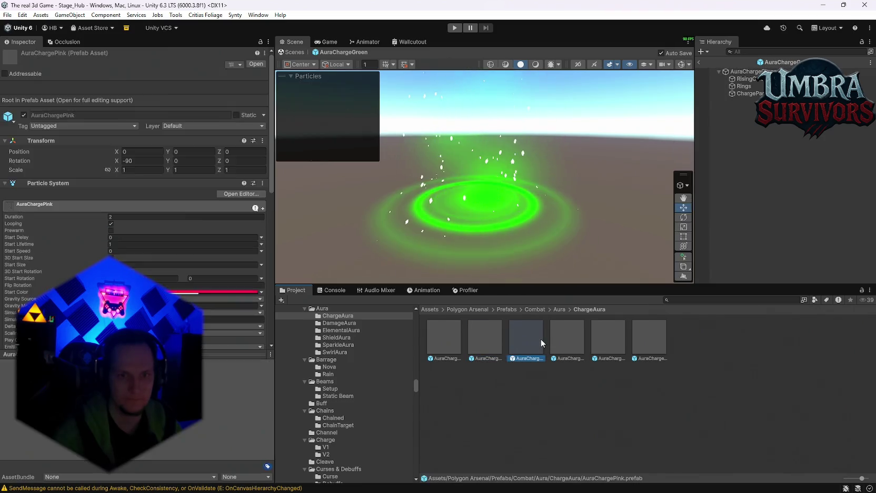
double_click(575, 340)
double_click(595, 344)
double_click(639, 345)
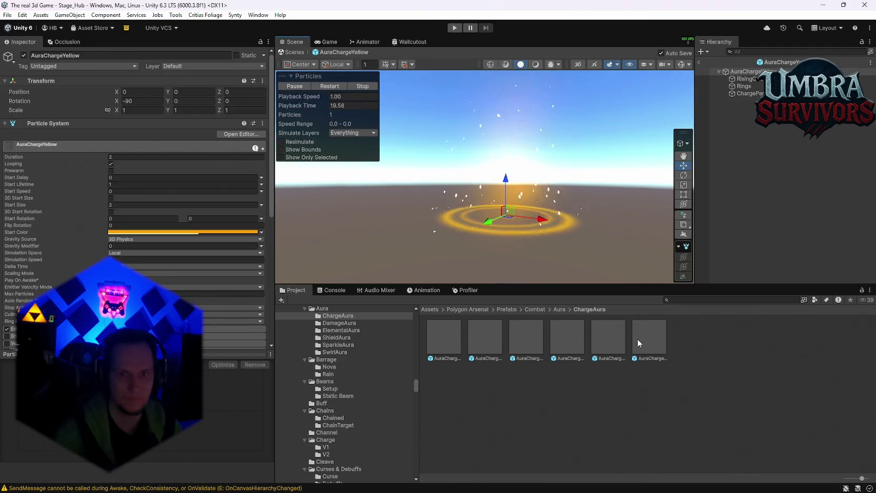
click(649, 338)
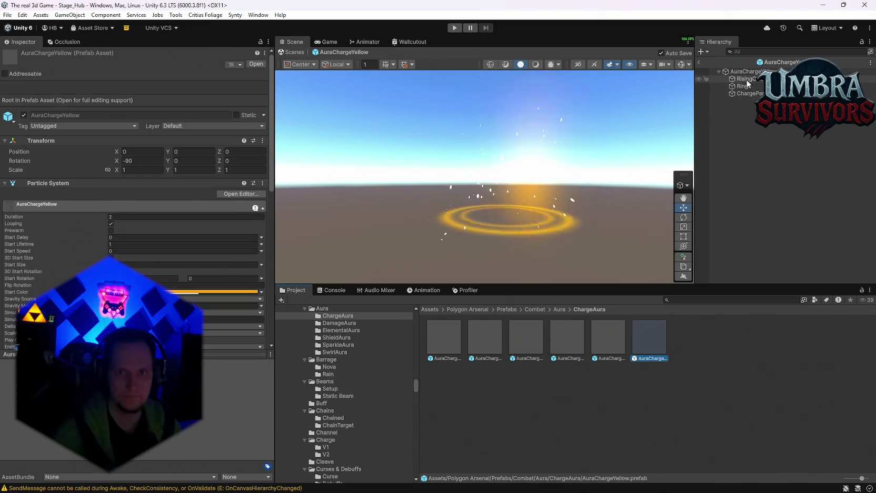
Inspect the RisingClouds, Rings and ChargeParticles parts, previewing RisingClouds alone.
click(747, 79)
shift+click(744, 93)
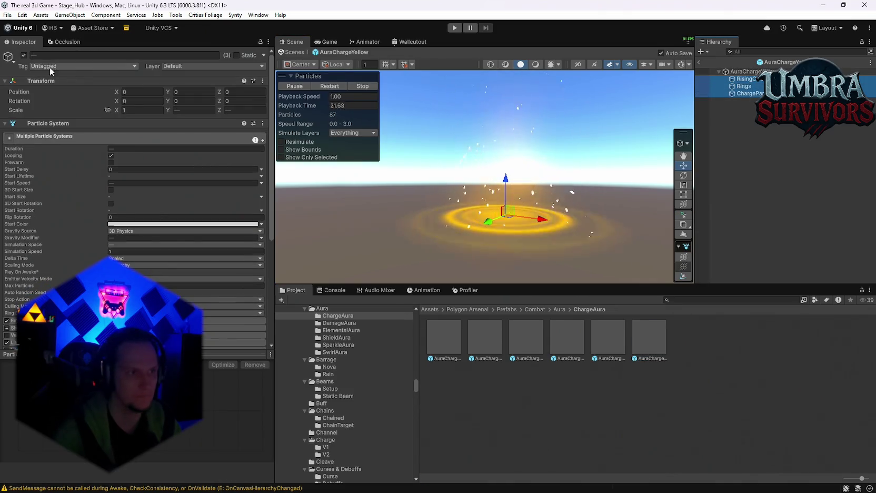
click(751, 85)
click(751, 81)
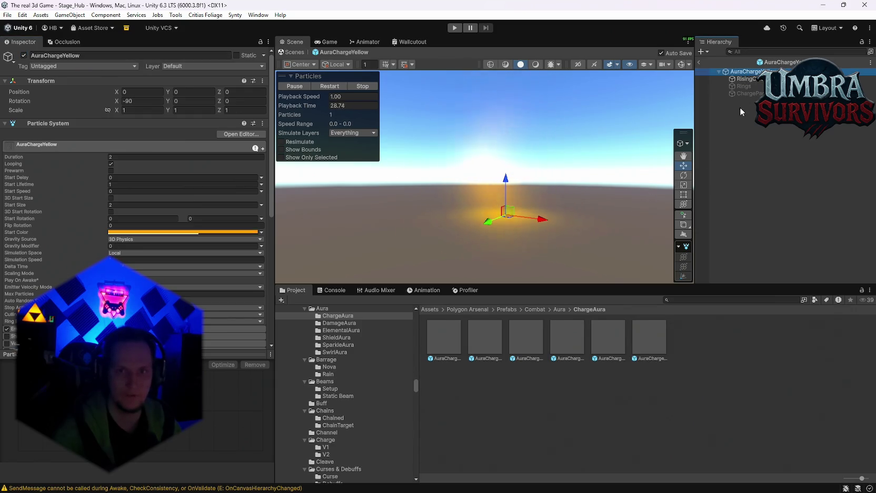
Delete only the Rings part, keeping ChargeParticles, and reselect the AuraChargeYellow root.
click(743, 86)
shift+click(745, 93)
key(Delete)
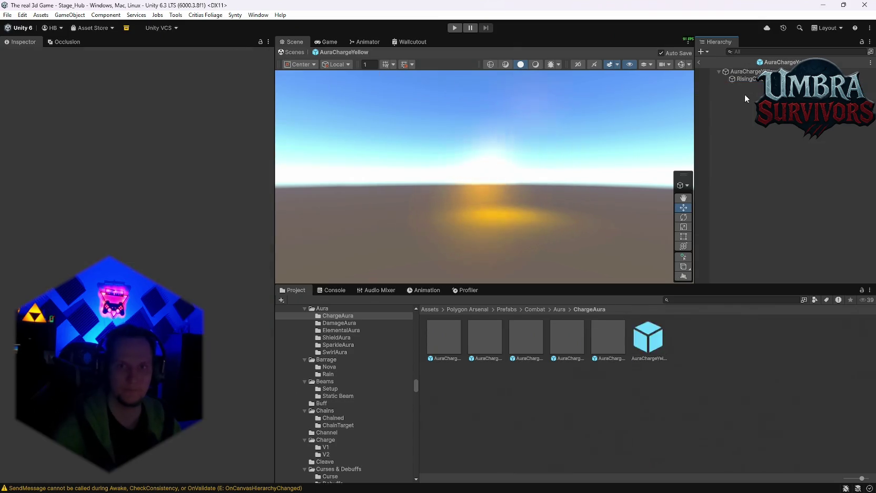
key(ctrl+z)
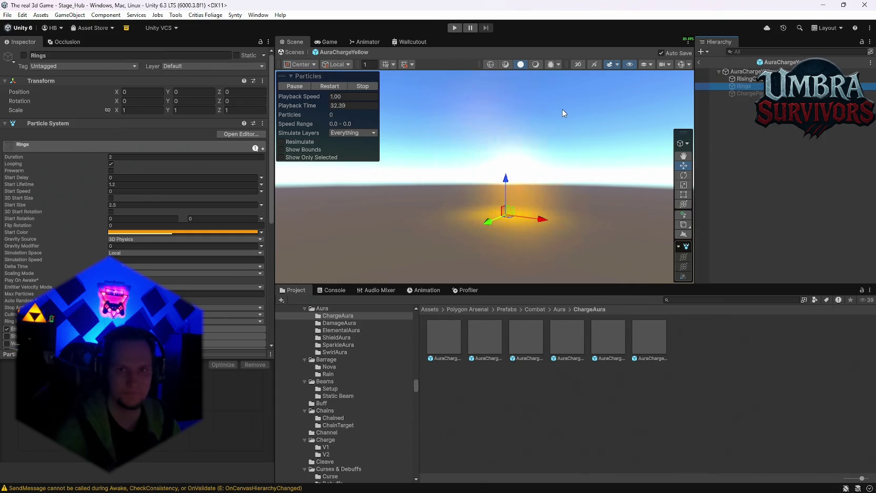
key(Delete)
click(764, 87)
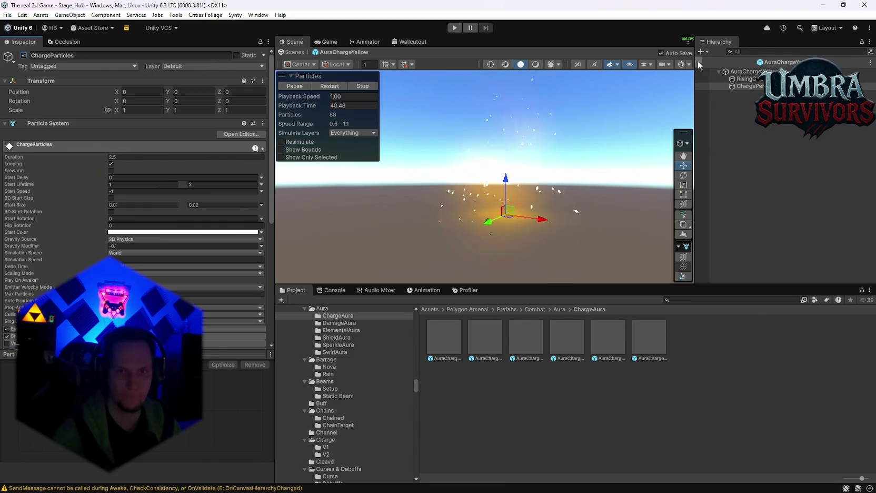
click(755, 72)
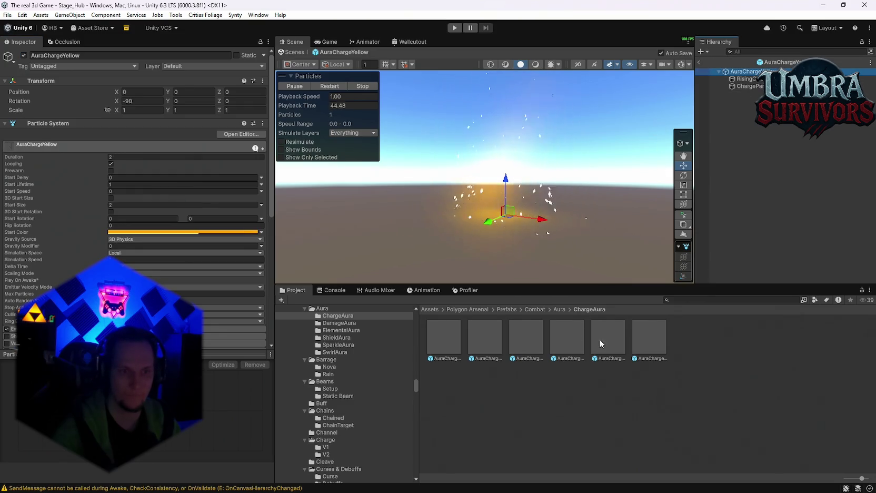
Save the trimmed aura as a new base prefab in Event POI > Cave Stage 1, then open Cave Root.
click(690, 300)
text(even)
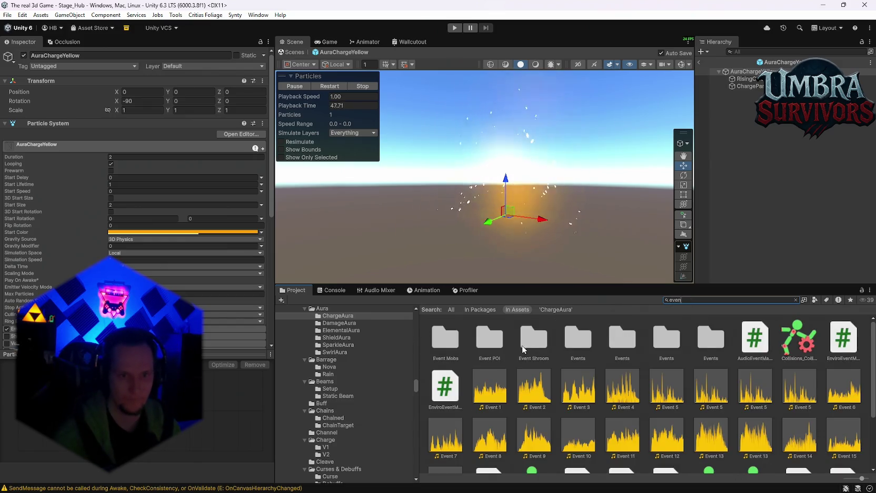
double_click(490, 343)
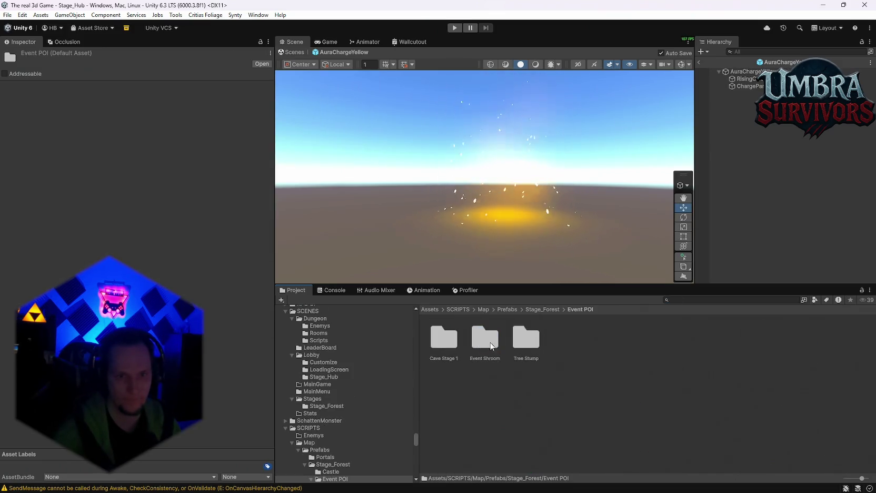
double_click(450, 353)
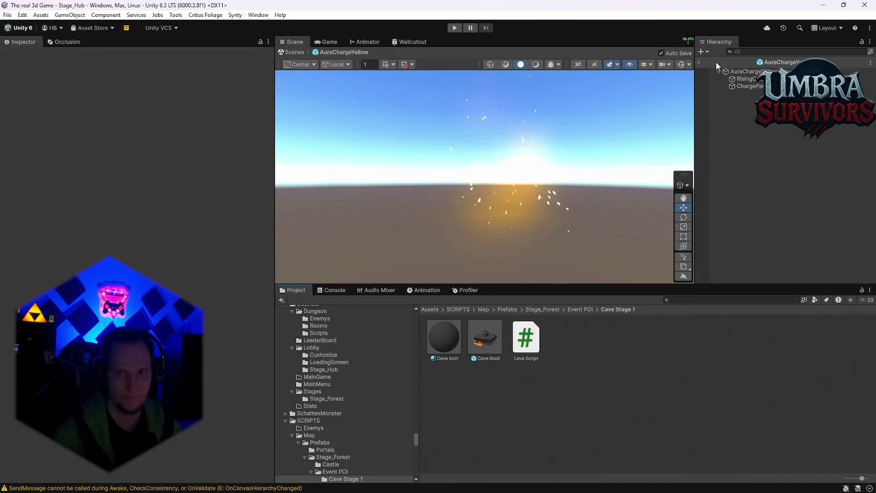
drag(743, 72, 554, 390)
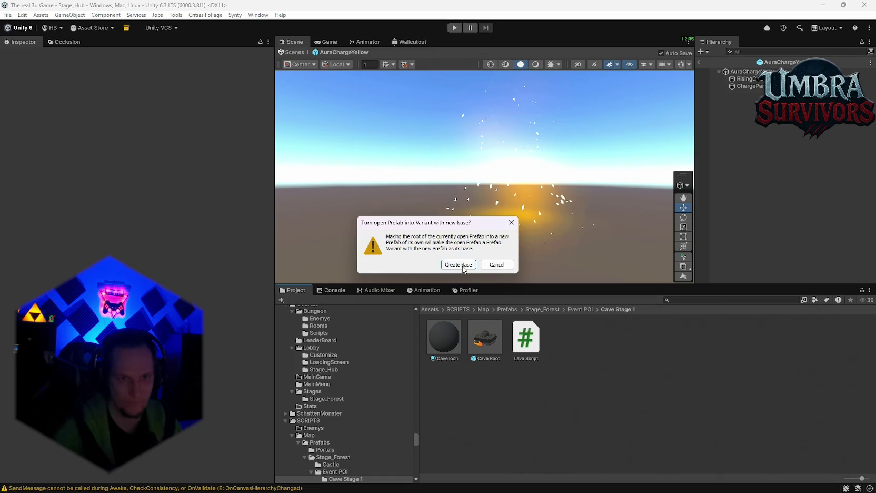
click(459, 264)
double_click(543, 342)
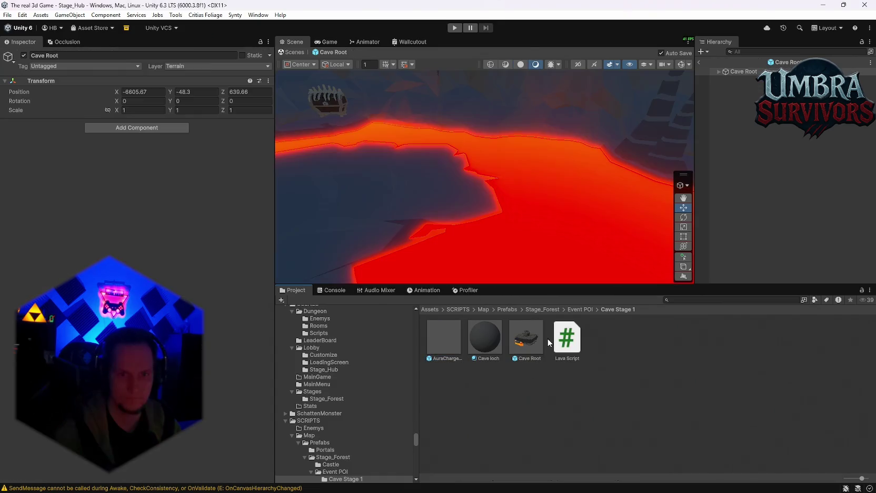
Select the aura effect inside Cave Root and scale it up to about 15.218.
mouse_move(542, 215)
mouse_down()
mouse_move(526, 207)
mouse_move(527, 276)
mouse_up()
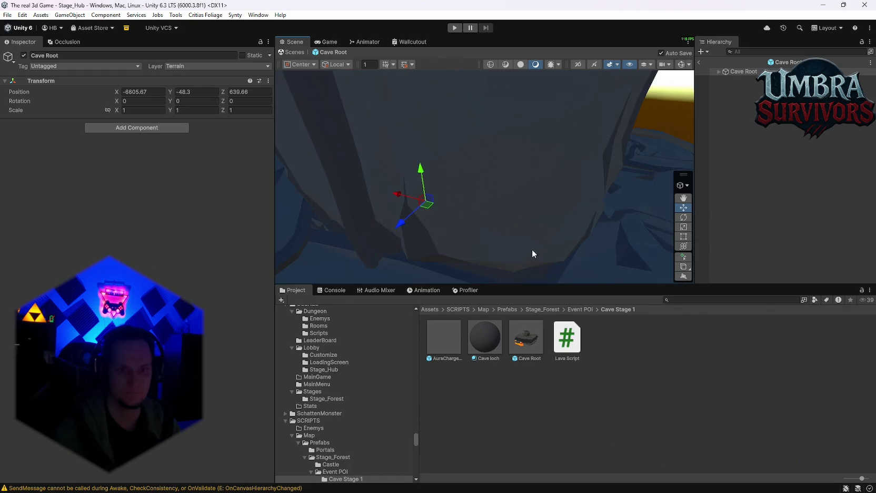
scroll(527, 277, down, 5)
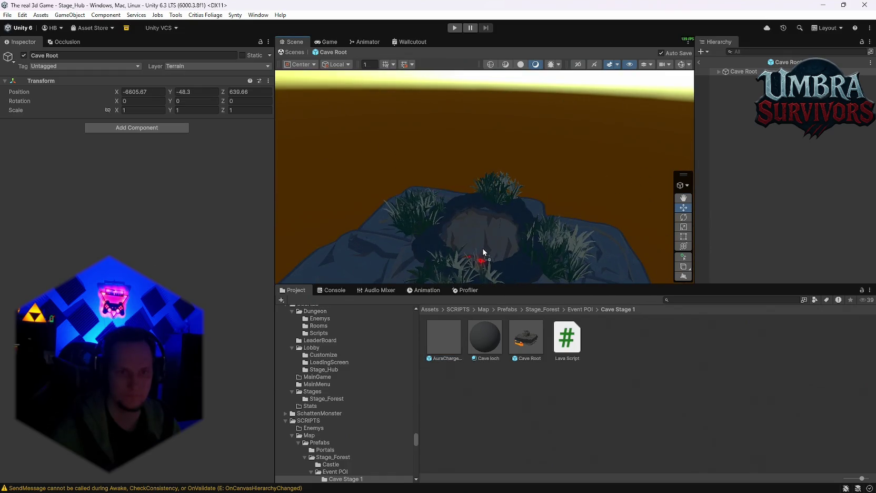
click(483, 252)
key(f)
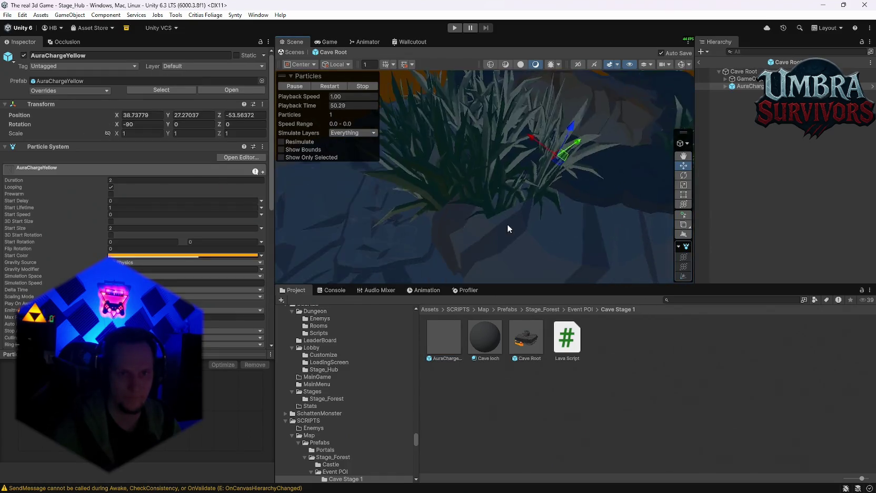
scroll(508, 224, down, 4)
scroll(471, 266, up, 3)
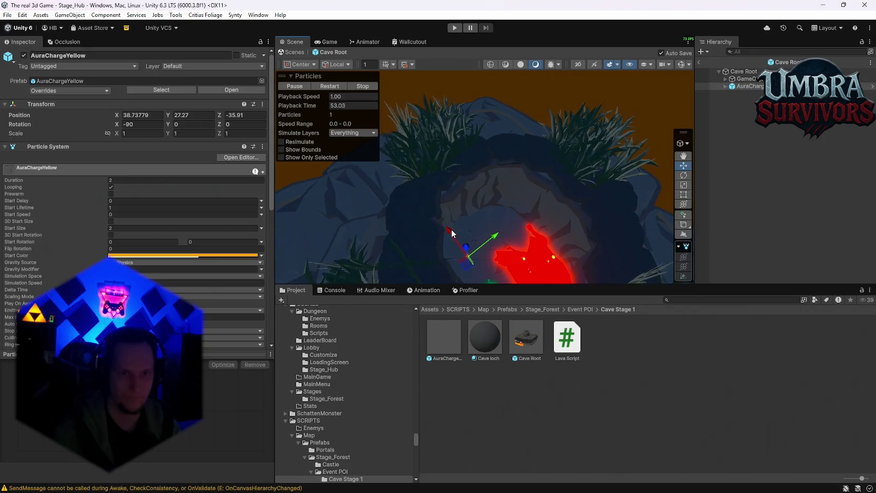
drag(505, 237, 498, 216)
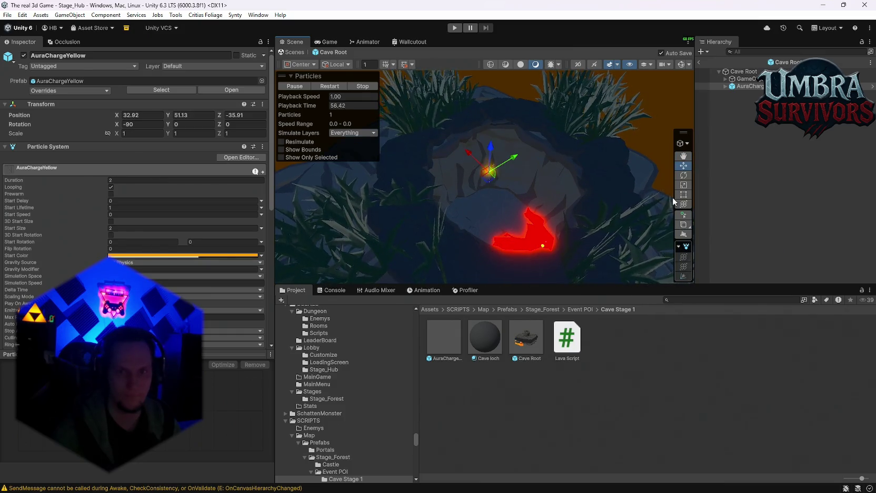
drag(493, 173, 822, 137)
mouse_move(384, 171)
mouse_down()
mouse_move(532, 151)
mouse_move(532, 129)
mouse_move(501, 96)
mouse_move(495, 50)
mouse_up()
key(f)
Set the AuraChargeYellow particle Start Size to 1 and check its RisingClouds child.
click(742, 78)
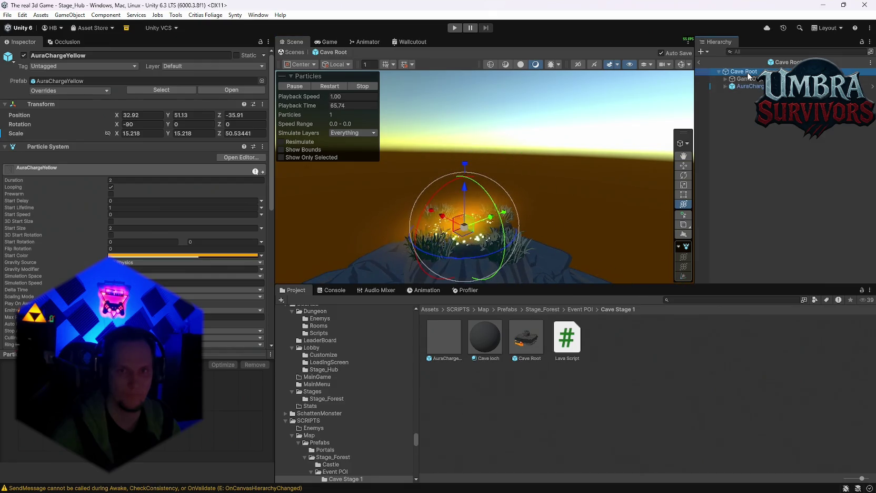
click(521, 203)
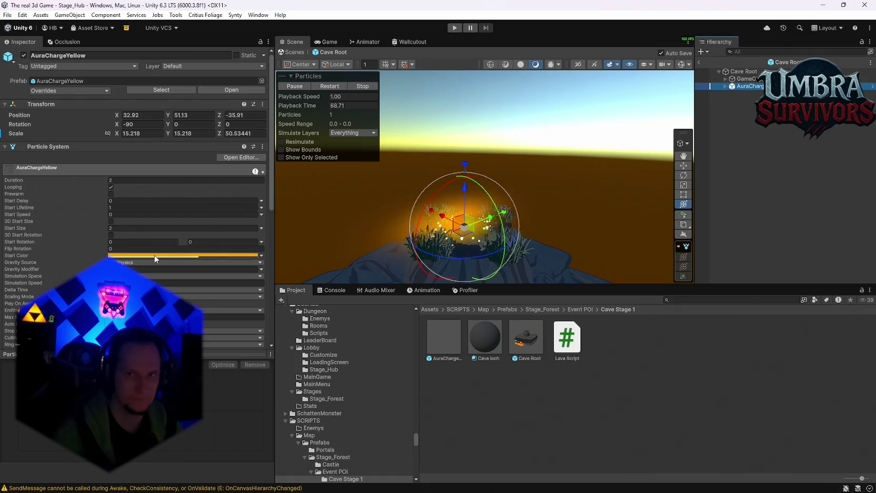
scroll(158, 237, down, 2)
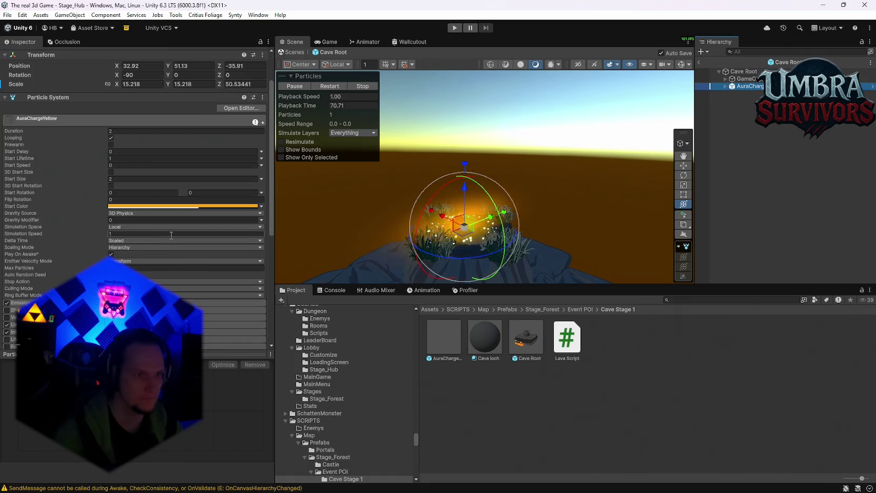
click(127, 180)
text(4)
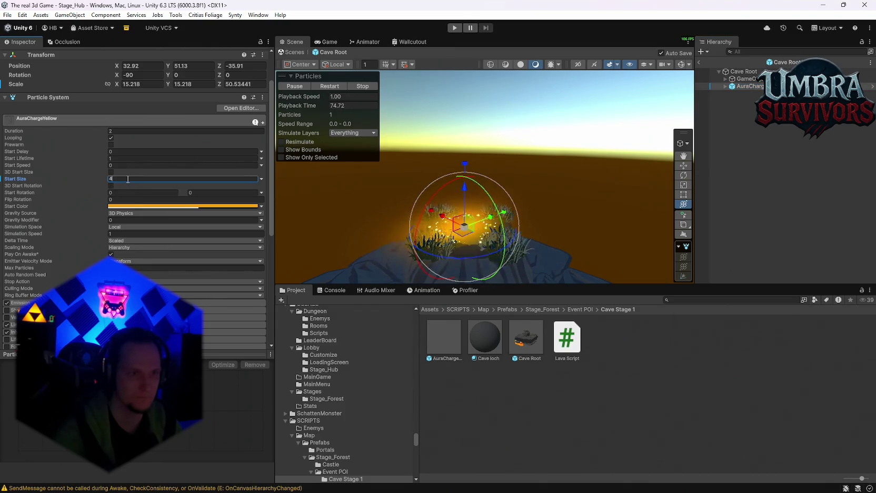
text(1)
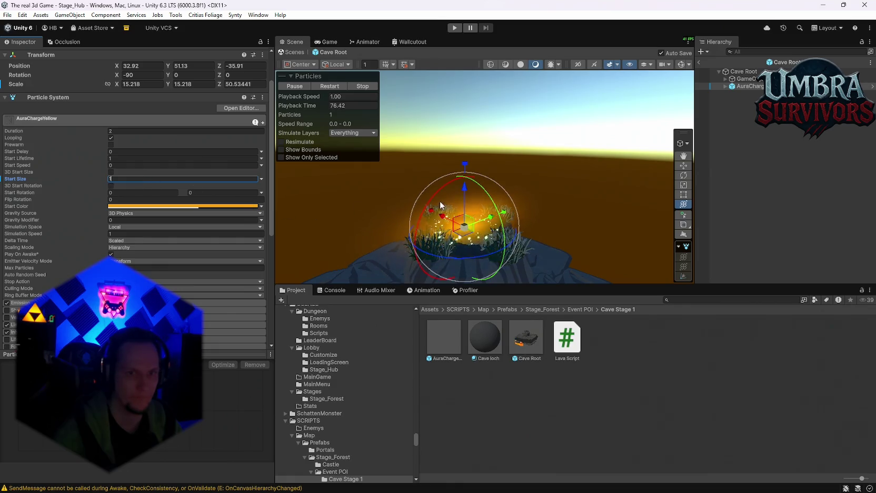
click(752, 94)
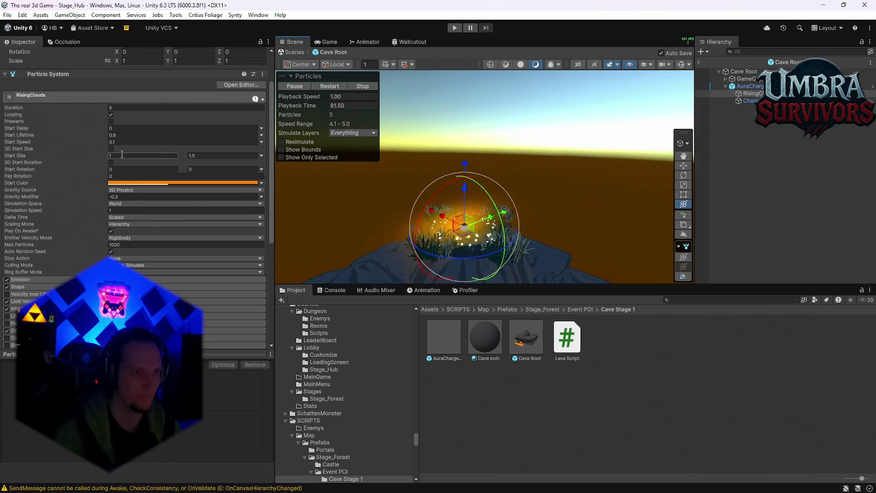
click(751, 87)
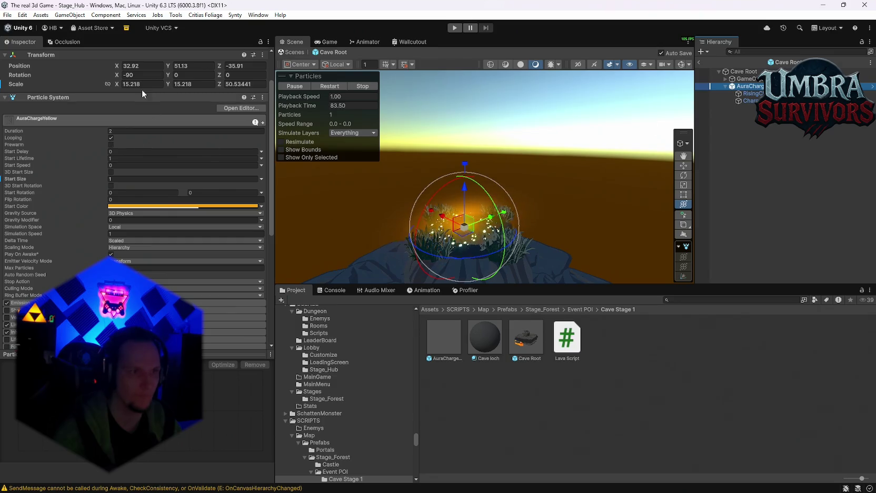
Reset AuraChargeYellow scale to 1, then try and undo enlarging RisingClouds to 4.47.
text(1)
key(Tab)
text(1)
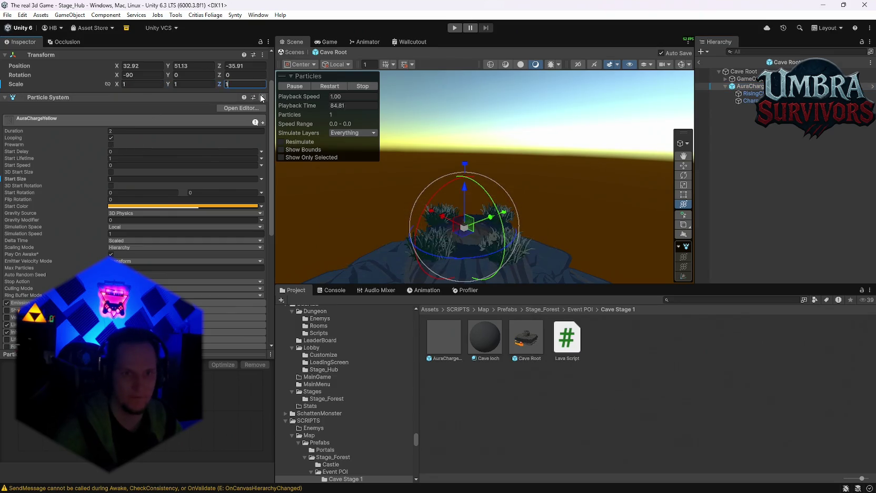
mouse_move(474, 216)
mouse_down()
mouse_move(507, 198)
mouse_move(524, 211)
mouse_up()
click(751, 94)
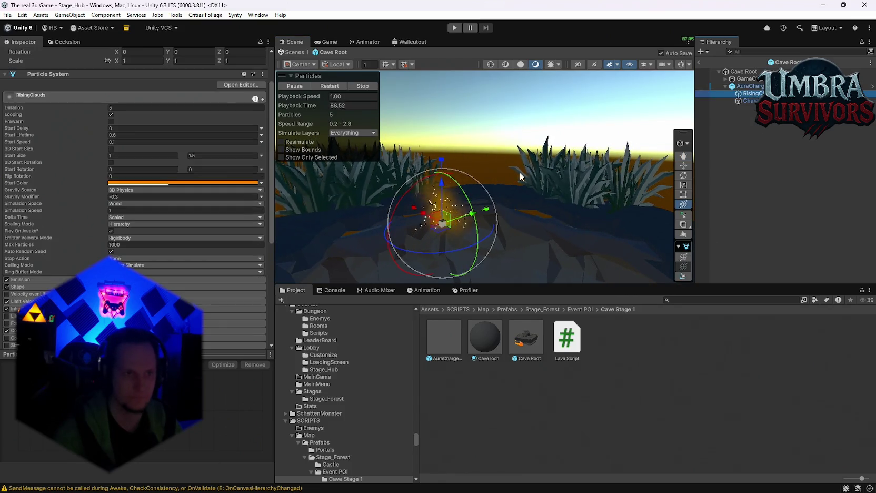
scroll(166, 178, up, 2)
mouse_move(443, 224)
mouse_down()
mouse_move(596, 189)
mouse_move(506, 202)
mouse_up()
key(f)
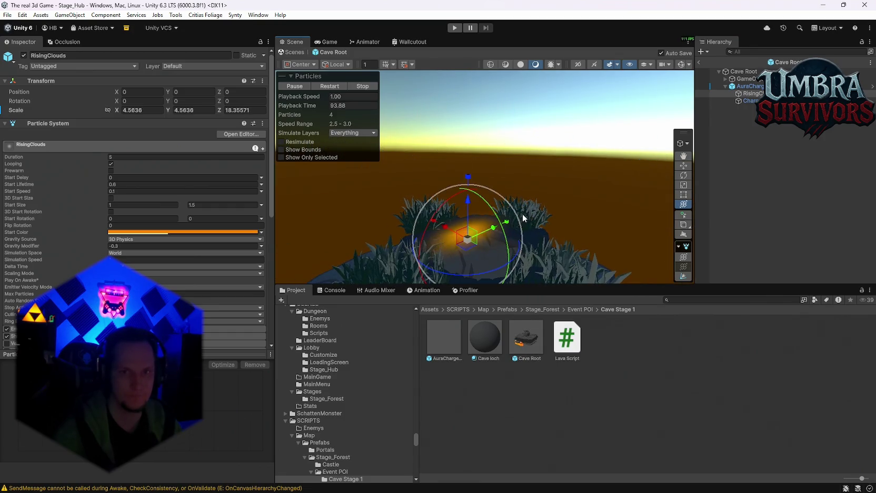
key(ctrl+z)
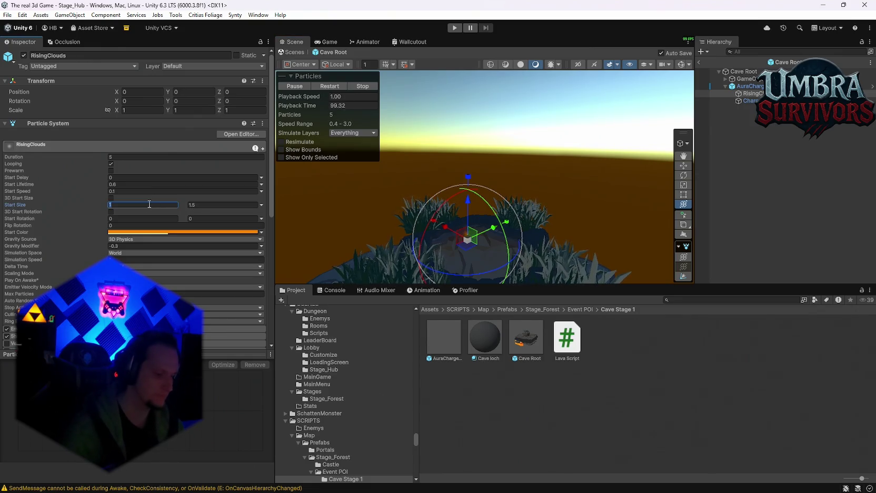
Set RisingClouds Start Size to 20, then delete AuraCharge from the prefab.
text(20)
click(205, 204)
text(20)
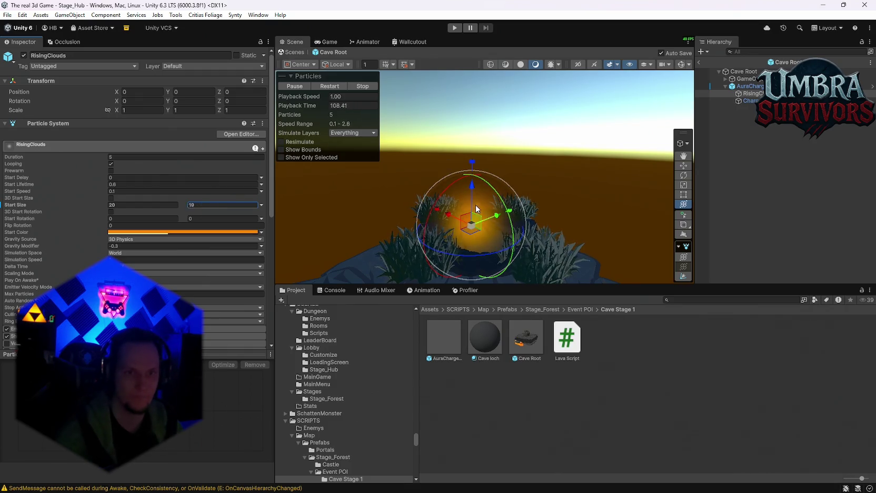
drag(584, 212, 591, 195)
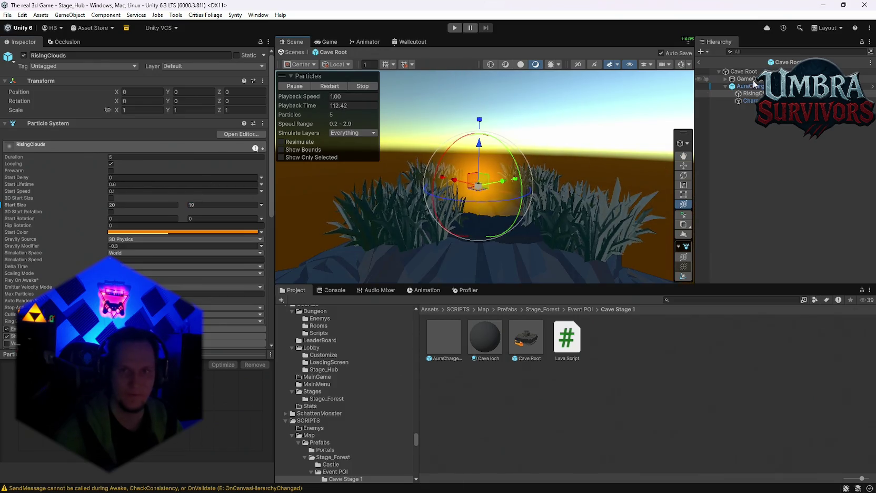
key(Delete)
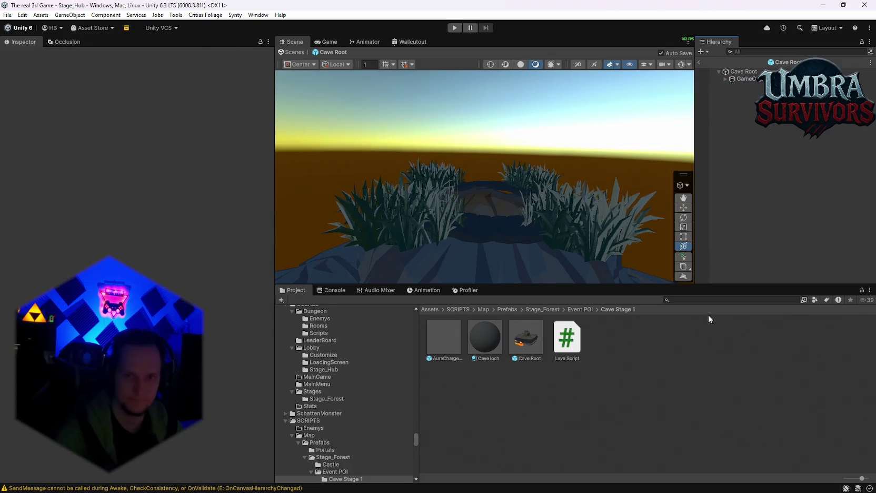
Search 'aura', check the Drain Aura folder's Aura prefab, then open the ElementalAura folder.
text(aura)
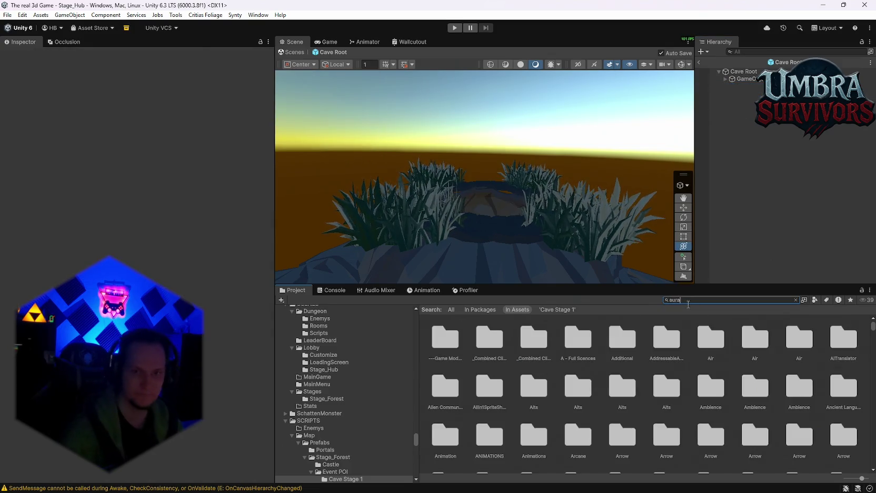
double_click(580, 345)
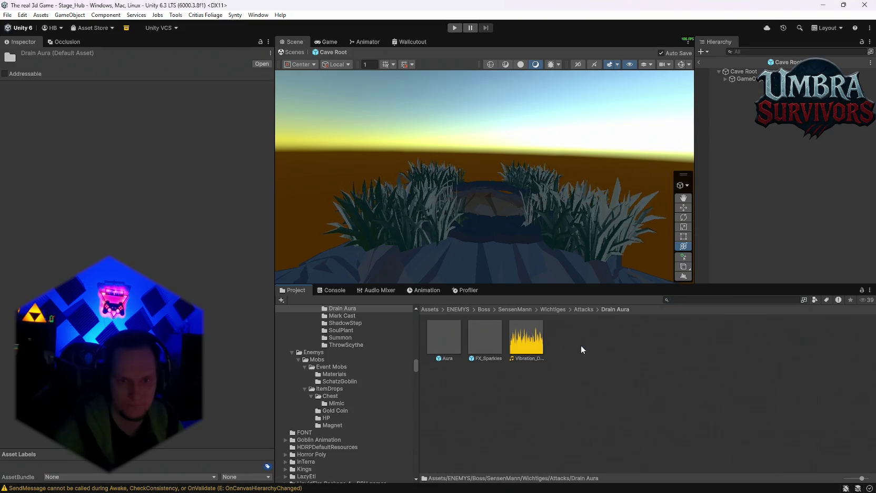
click(443, 345)
click(668, 301)
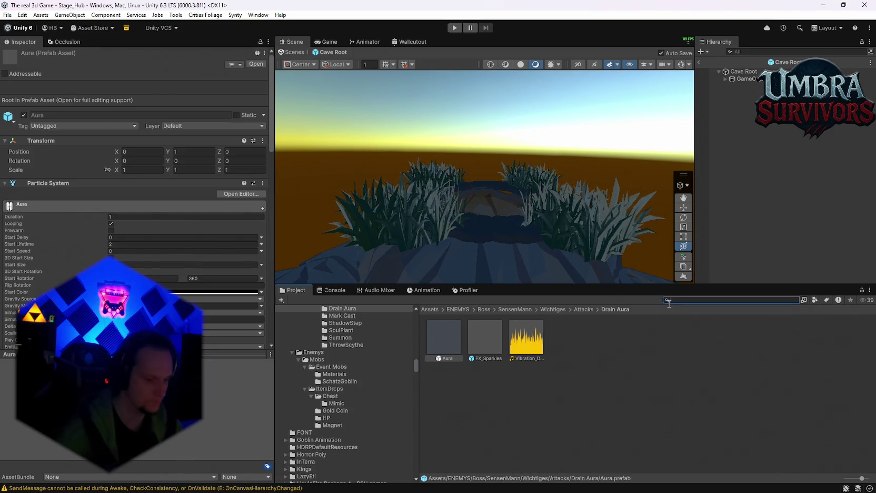
text(aura)
double_click(653, 340)
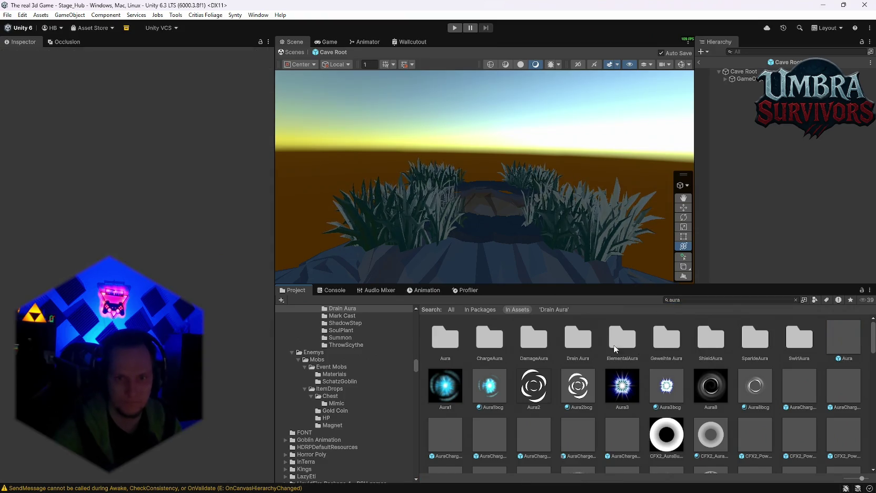
Preview the ElementalAura prefabs, from ElementalAuraLife through ElementalAuraWater.
click(577, 340)
double_click(579, 339)
double_click(616, 338)
double_click(658, 334)
click(715, 327)
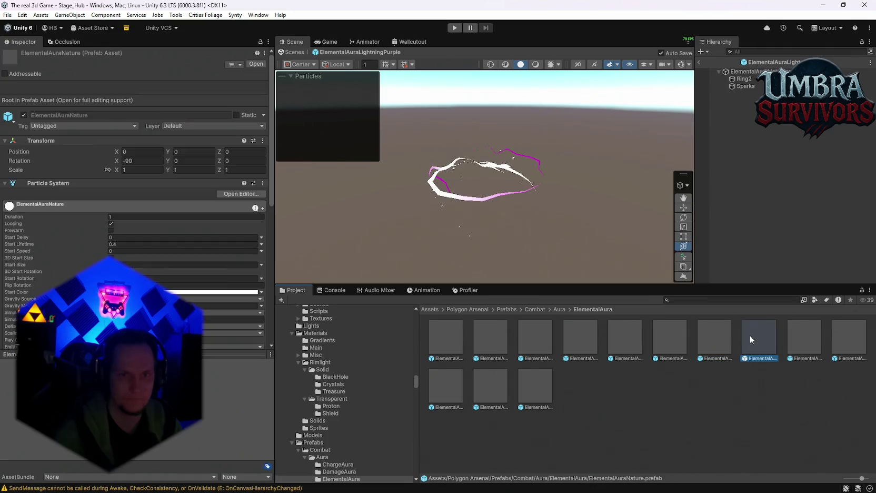
double_click(794, 332)
double_click(834, 334)
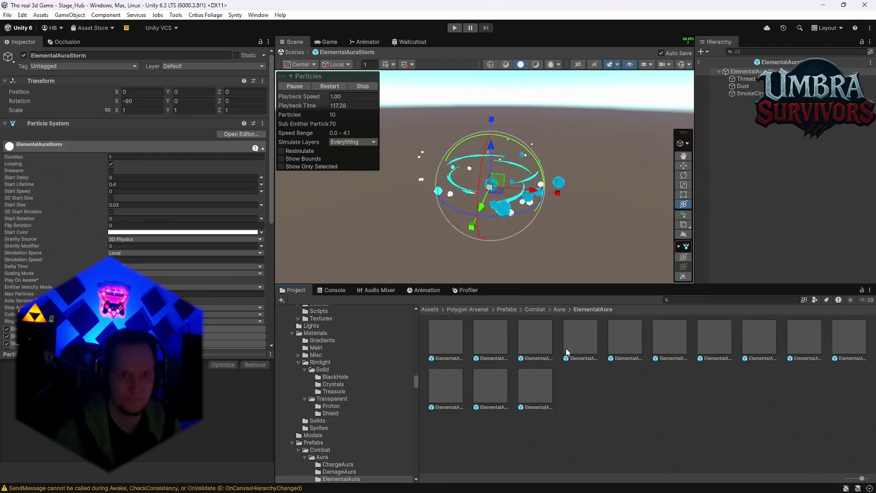
double_click(441, 344)
double_click(441, 381)
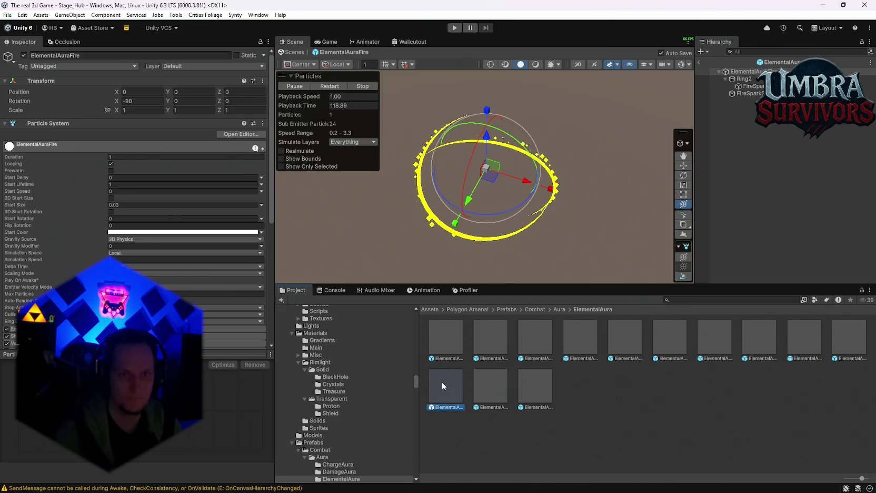
double_click(490, 383)
double_click(524, 381)
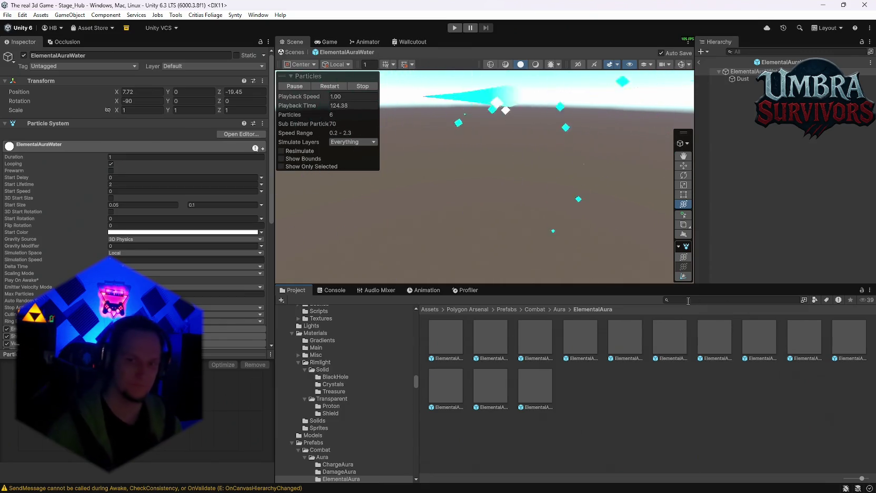
Search 'lava' and preview the lava bubble and CFXR Lava Splash prefabs.
click(688, 300)
text(lava)
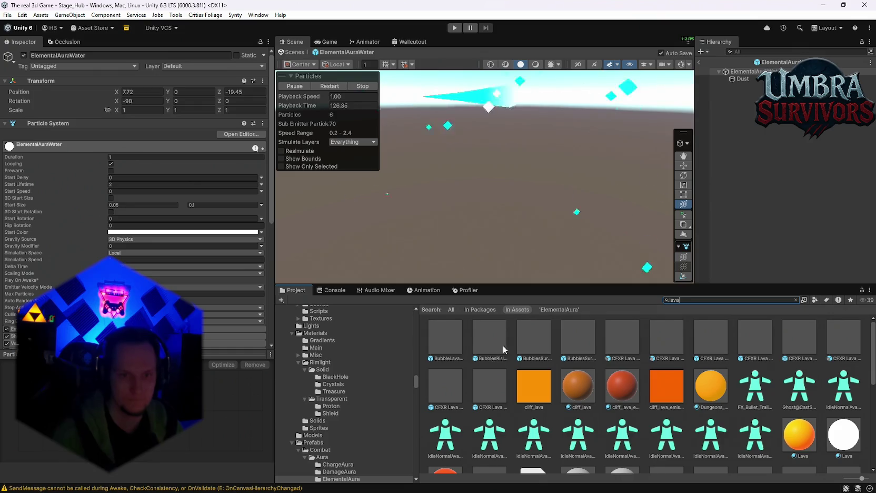
click(505, 336)
double_click(537, 334)
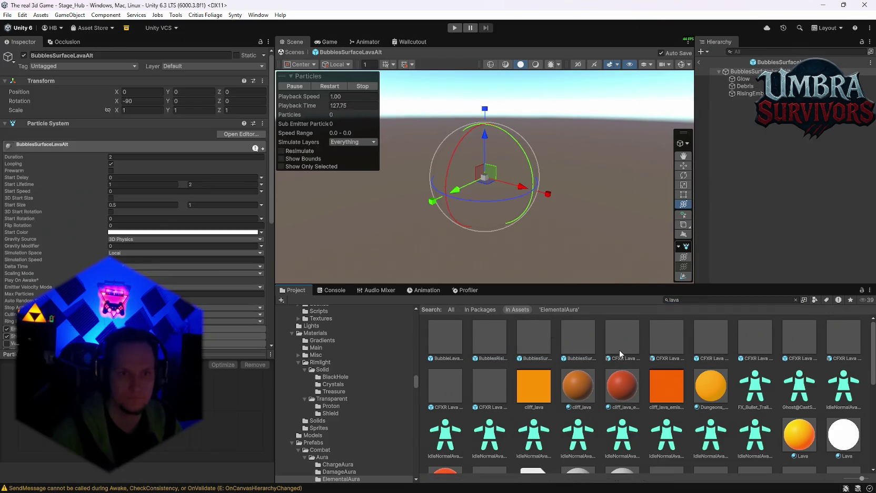
double_click(668, 334)
double_click(713, 334)
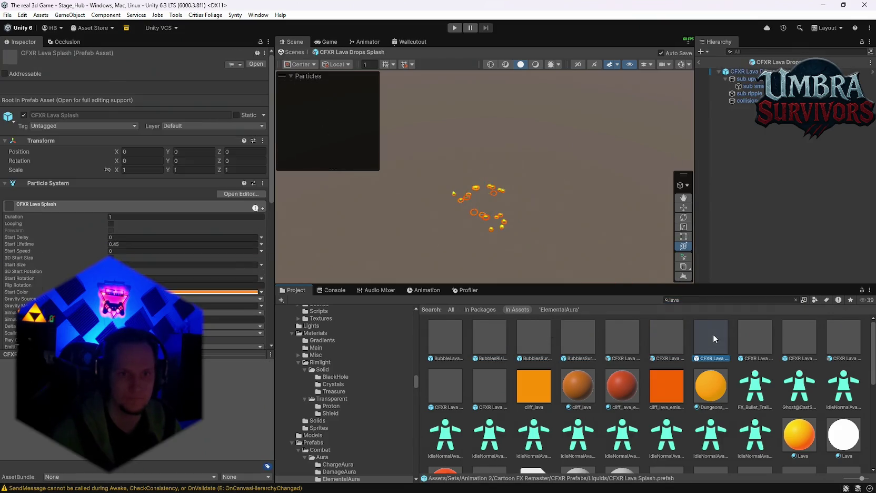
double_click(763, 336)
double_click(828, 335)
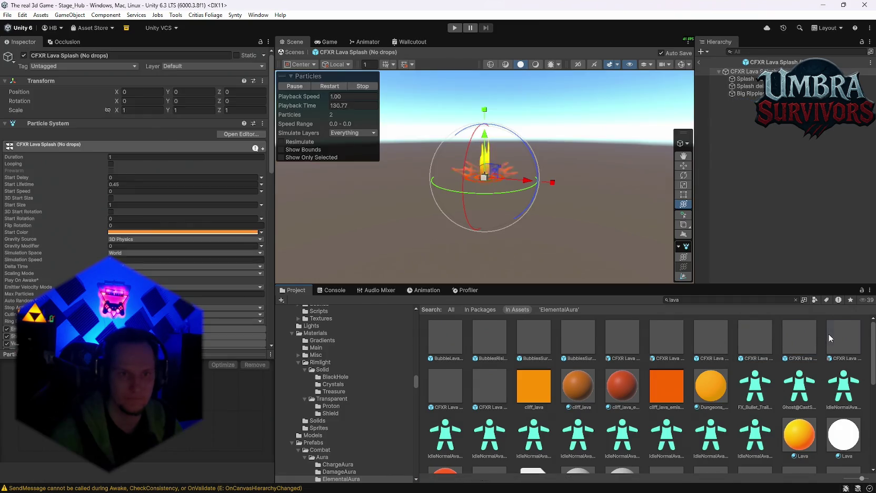
Preview the LavaMissile, LavaDrip and LavaExplosion prefabs.
scroll(595, 371, down, 3)
double_click(477, 396)
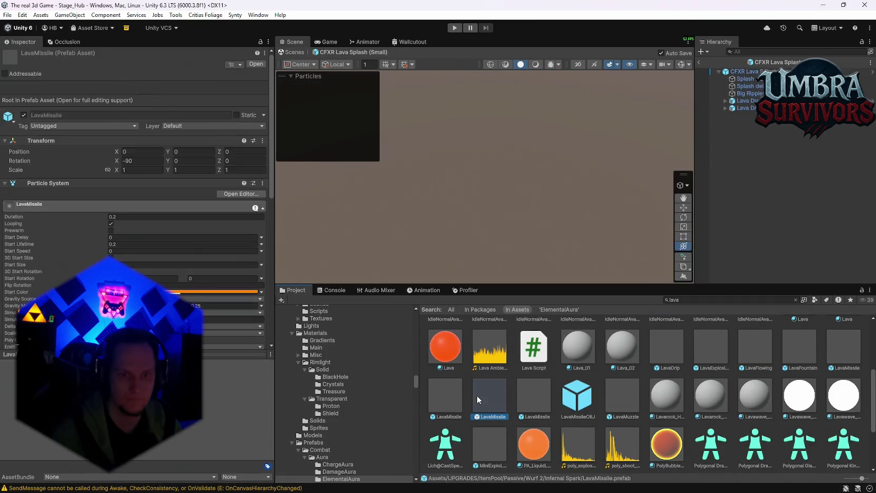
double_click(450, 402)
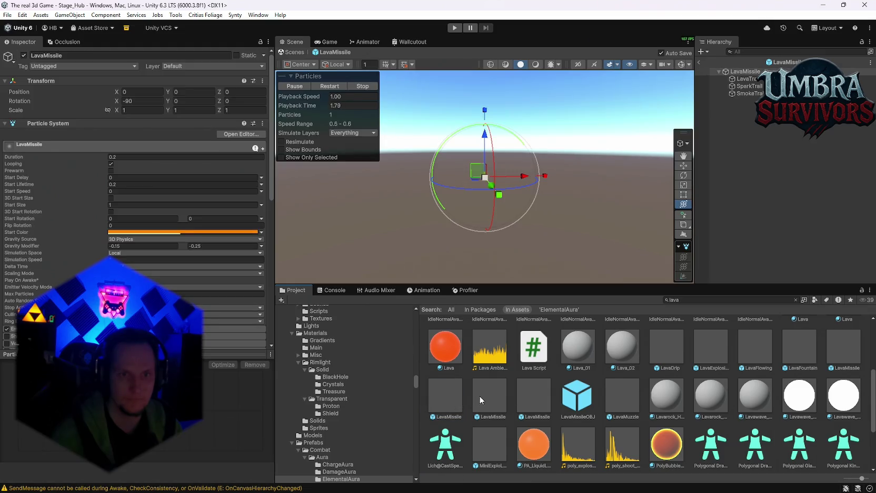
double_click(676, 353)
double_click(708, 350)
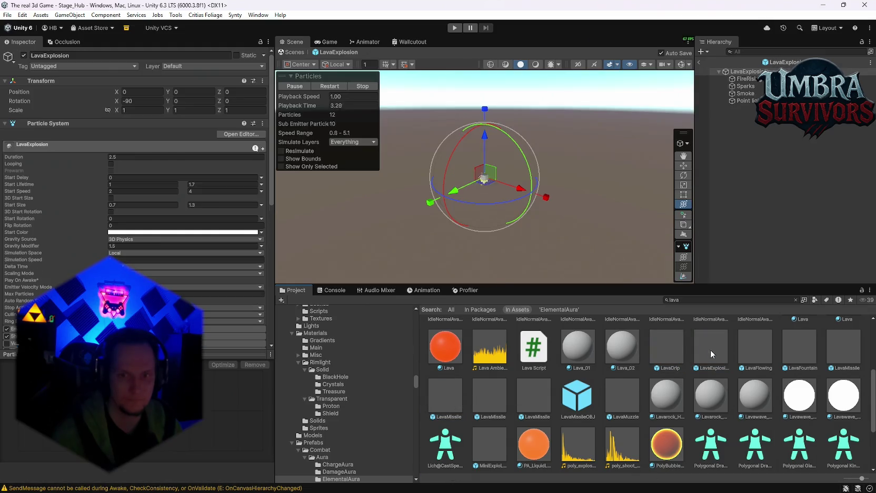